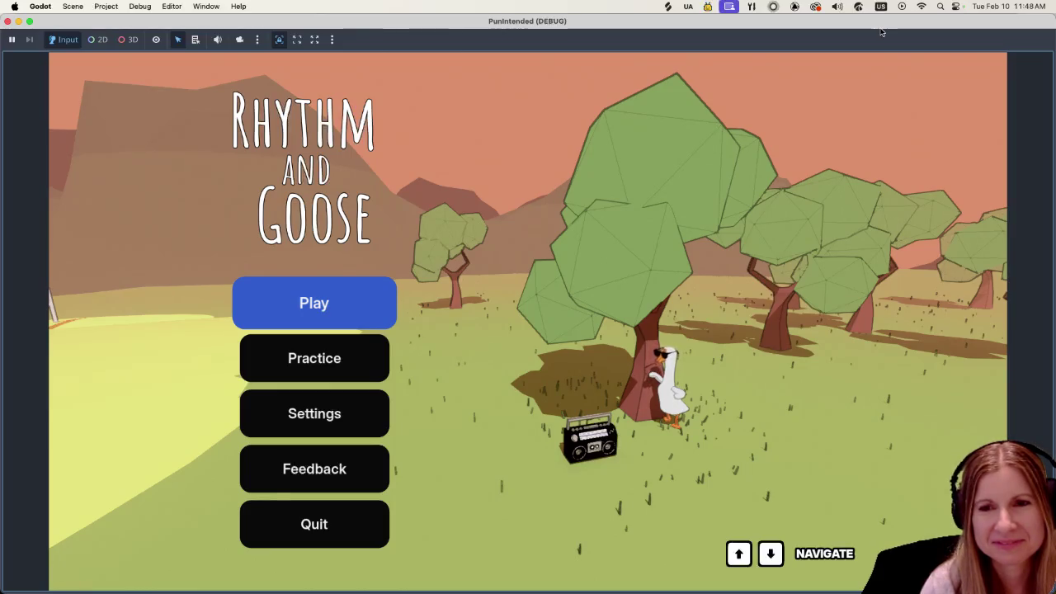
# Enter the album carousel from Play, browse to Mood Swings and flip its cover over and back.
pyautogui.press('Return')
pyautogui.press('Right')
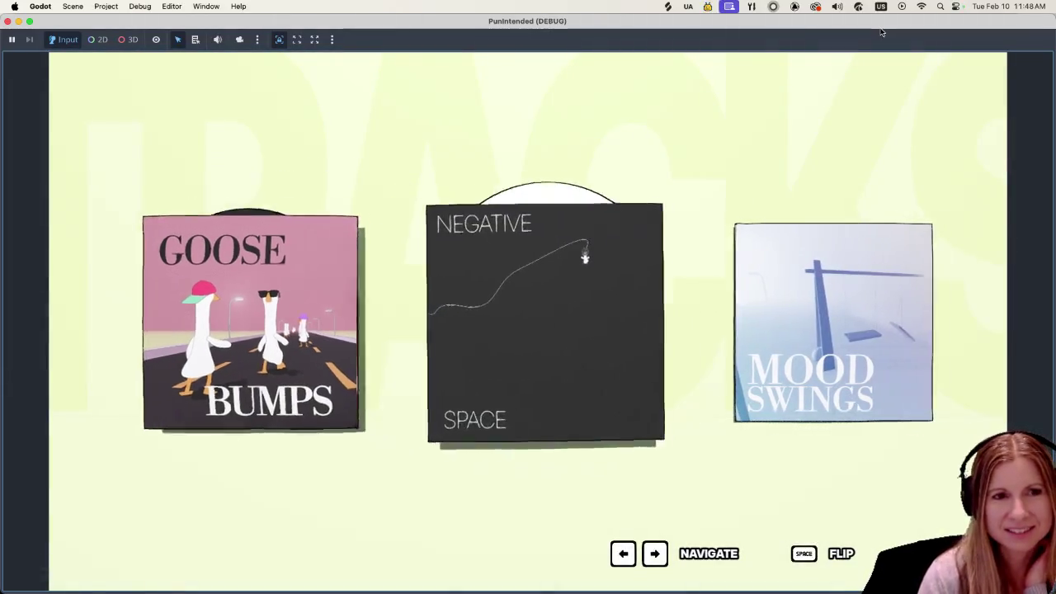
pyautogui.press('Right')
pyautogui.press('Left')
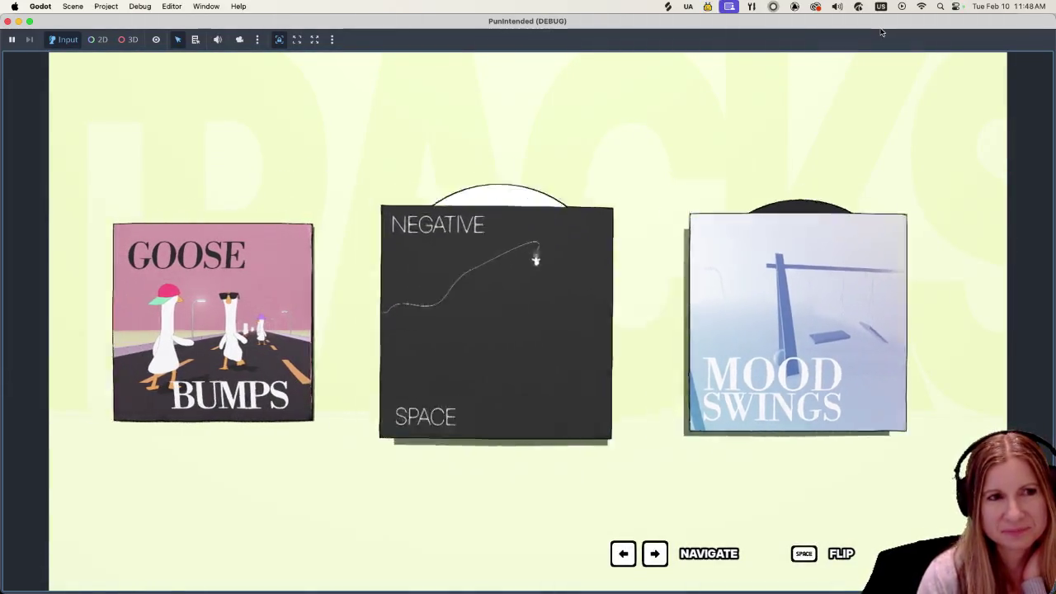
pyautogui.press('Left')
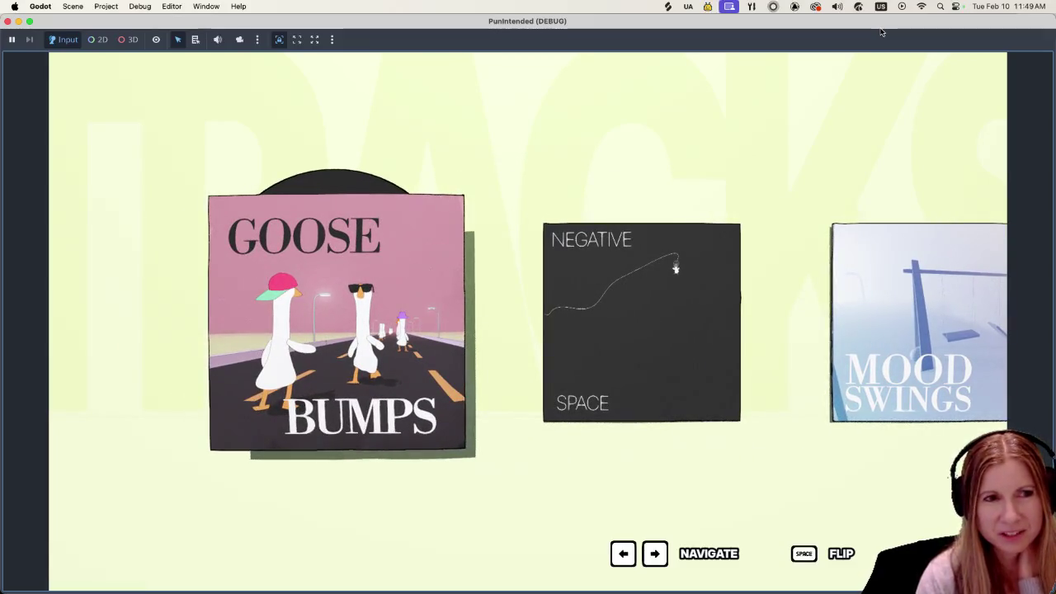
pyautogui.press('Right')
pyautogui.press('Right')
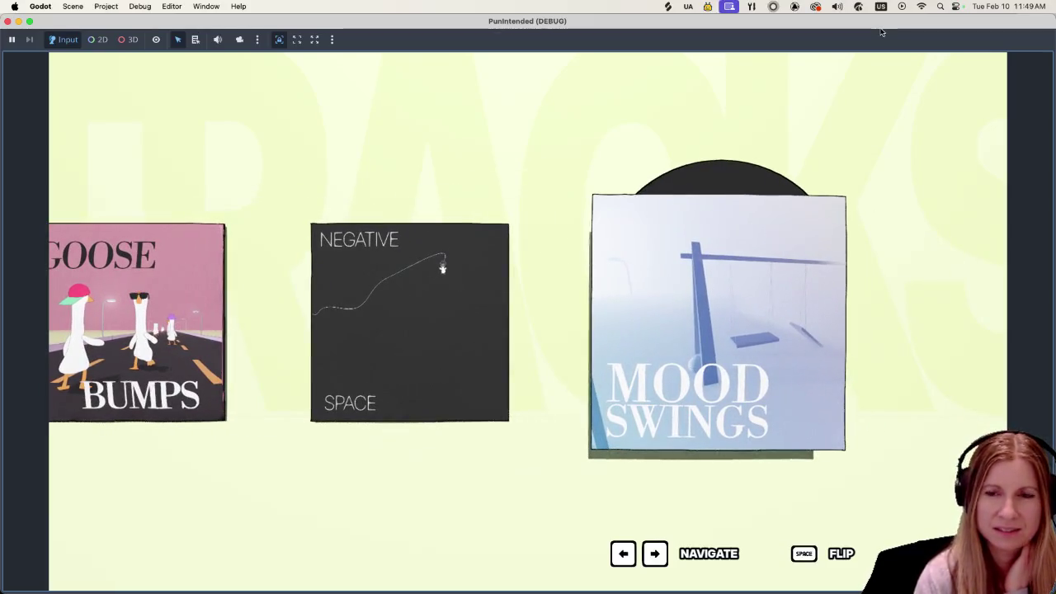
pyautogui.press('space')
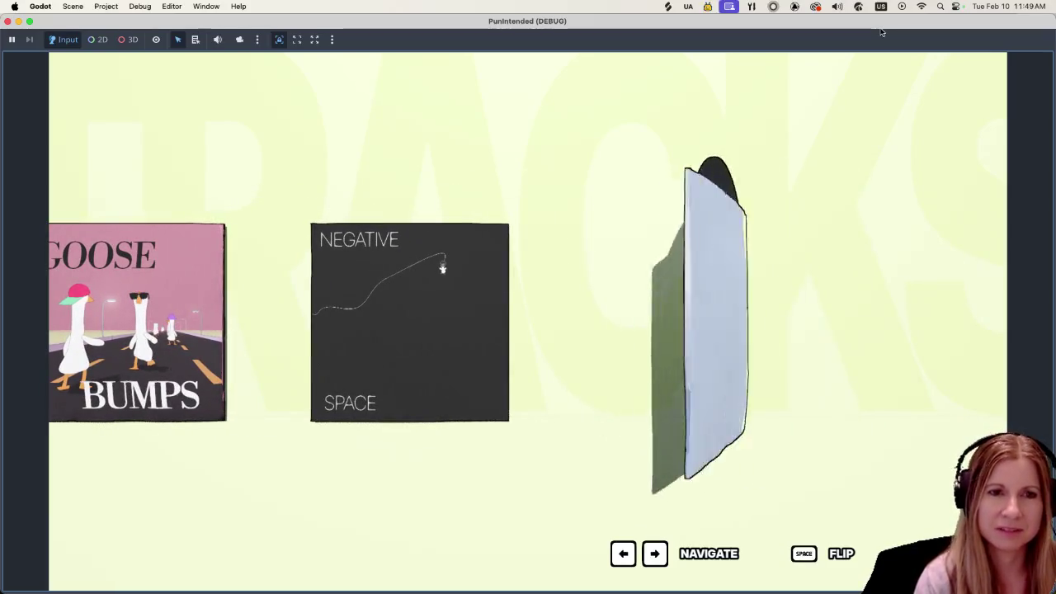
pyautogui.press('space')
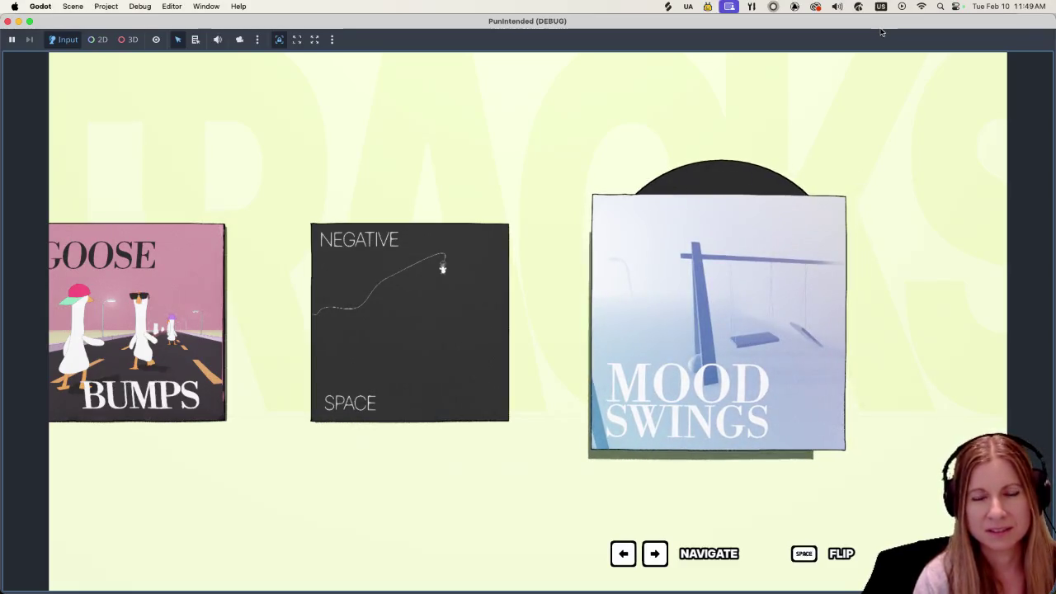
# Flip the Goose Bumps cover, browse to neighbouring albums and back, then start Goose Bumps.
pyautogui.press('Left')
pyautogui.press('Left')
pyautogui.press('space')
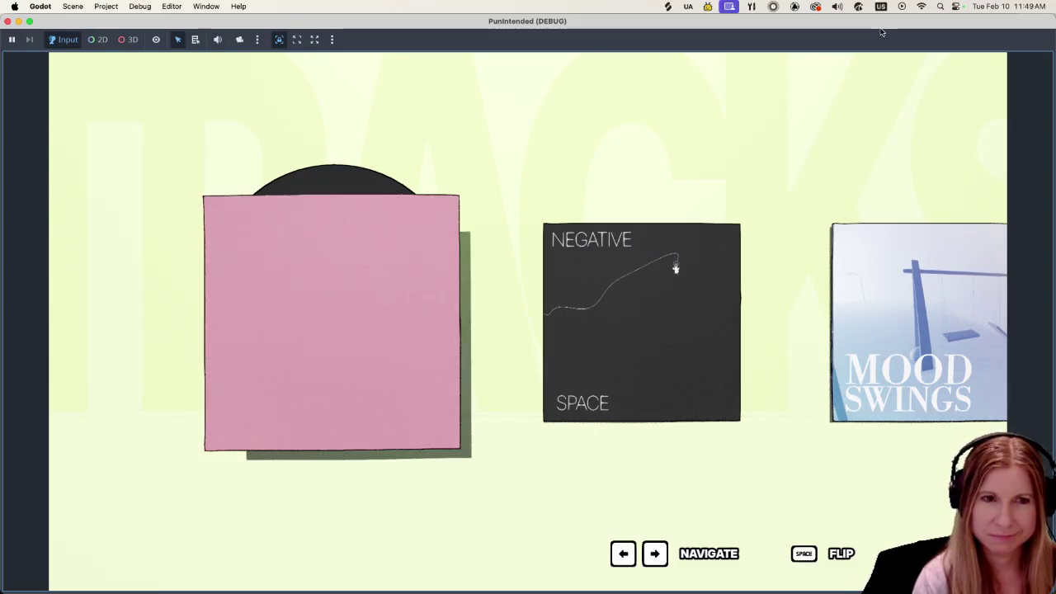
pyautogui.press('space')
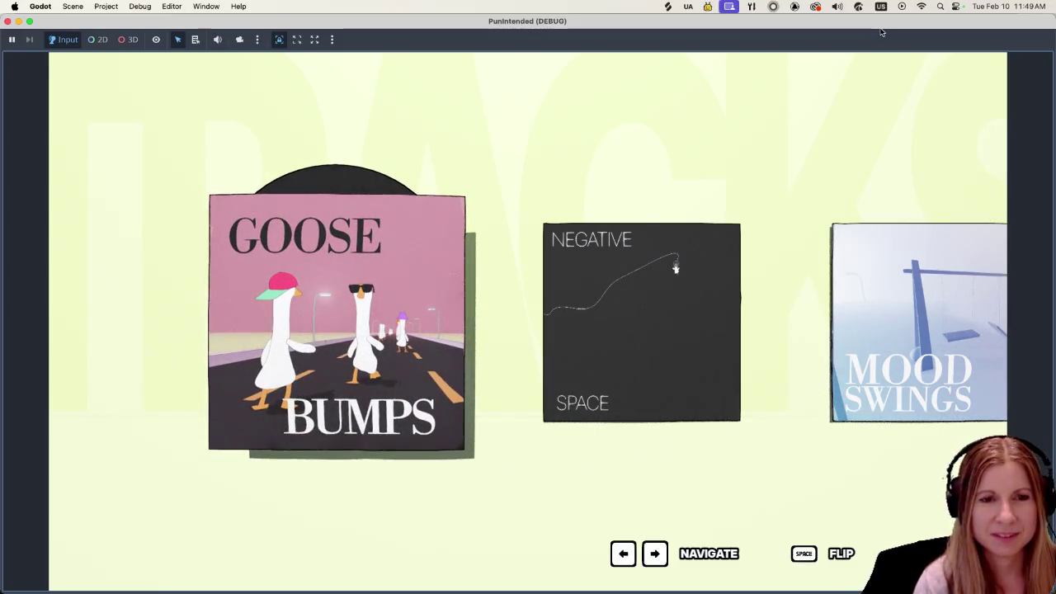
pyautogui.press('Right')
pyautogui.press('Left')
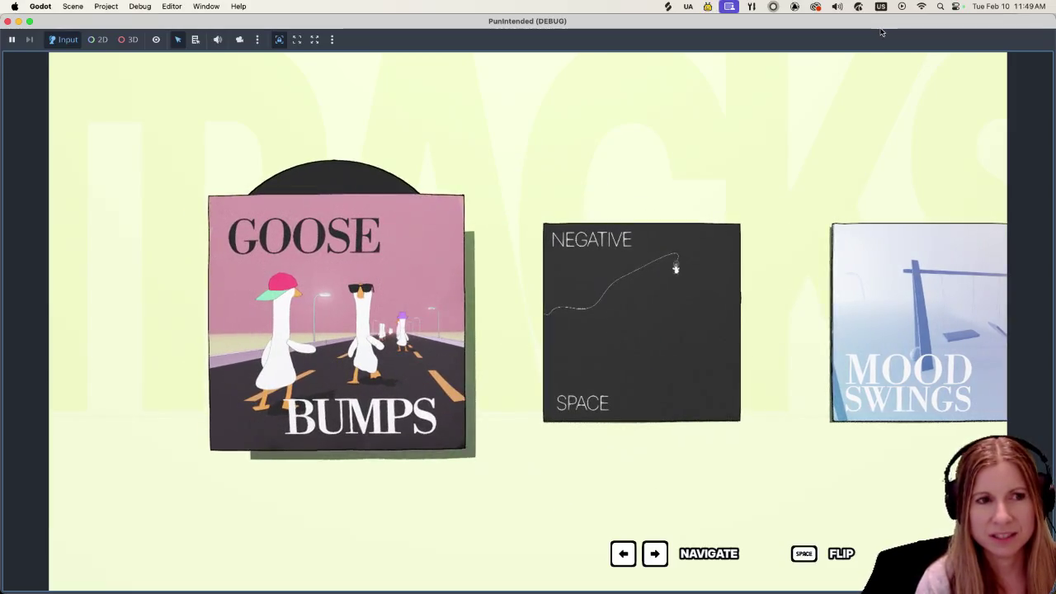
pyautogui.press('Right')
pyautogui.press('Right')
pyautogui.press('Left')
pyautogui.press('Left')
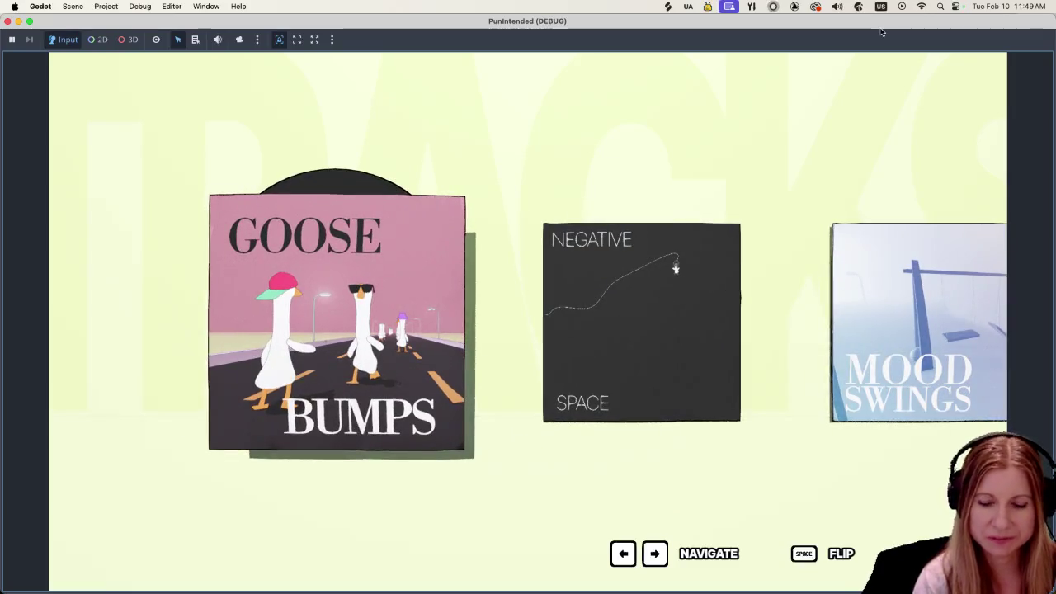
pyautogui.press('space')
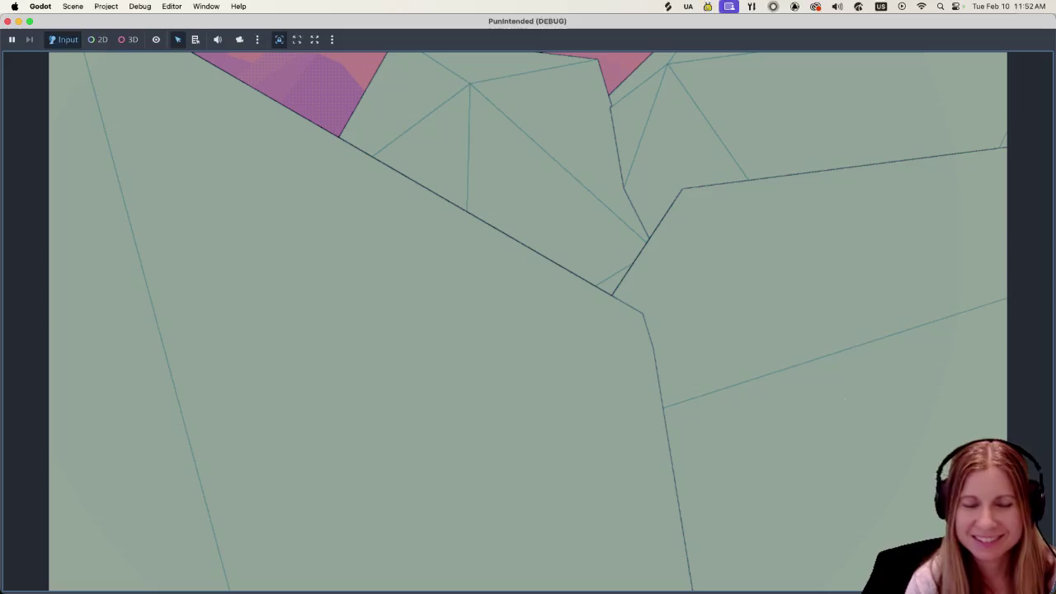
# Return to the editor while keeping the game running, and hide the Output panel.
pyautogui.press('super+q')
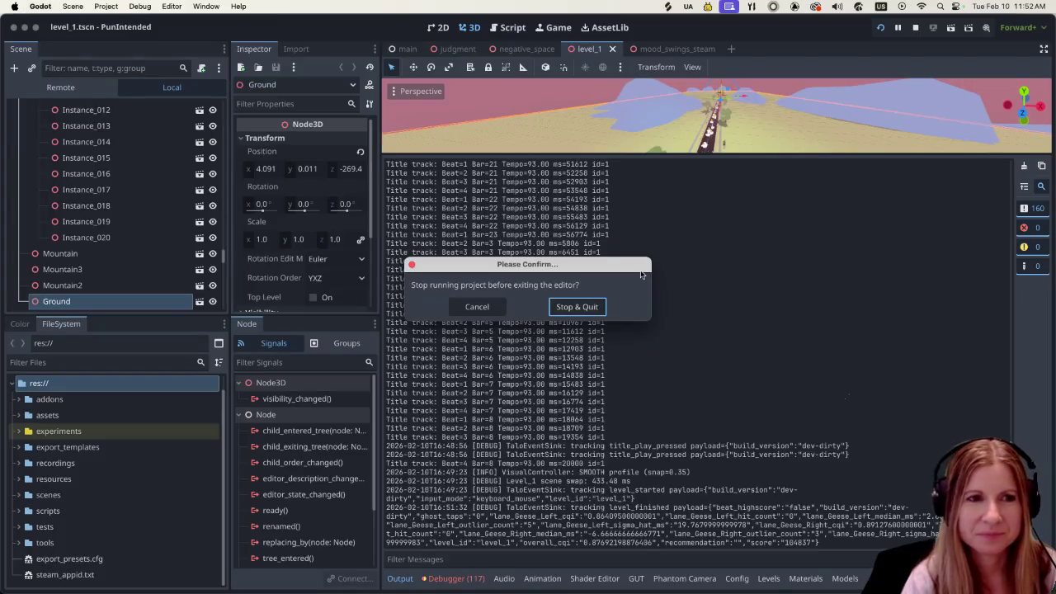
pyautogui.click(477, 307)
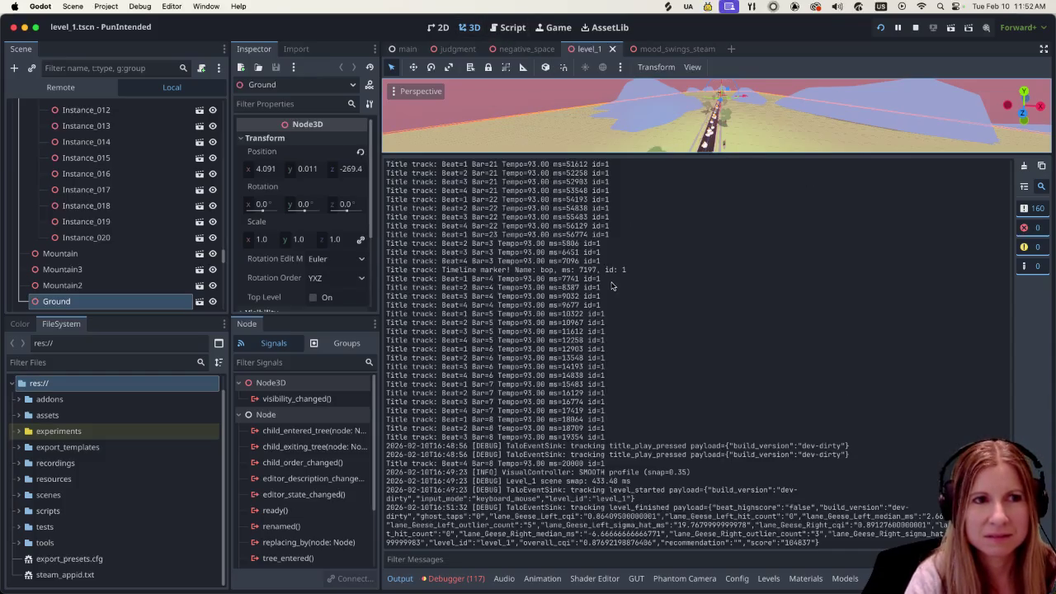
pyautogui.hotkey('ctrl', 'j')
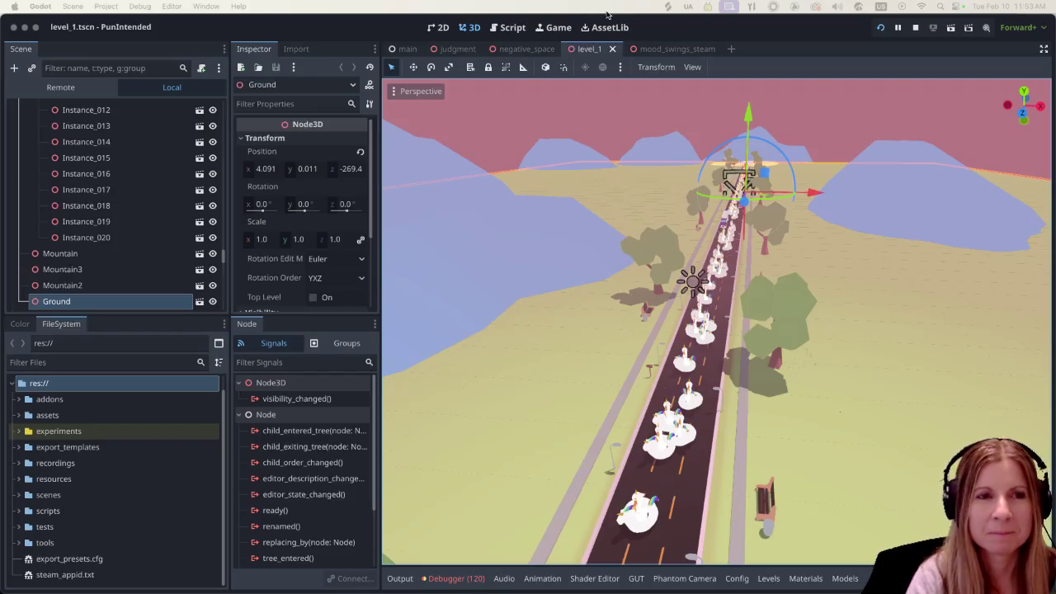
# Open the judgment scene with the goose at the desk, then stop the running game.
pyautogui.moveTo(548, 47)
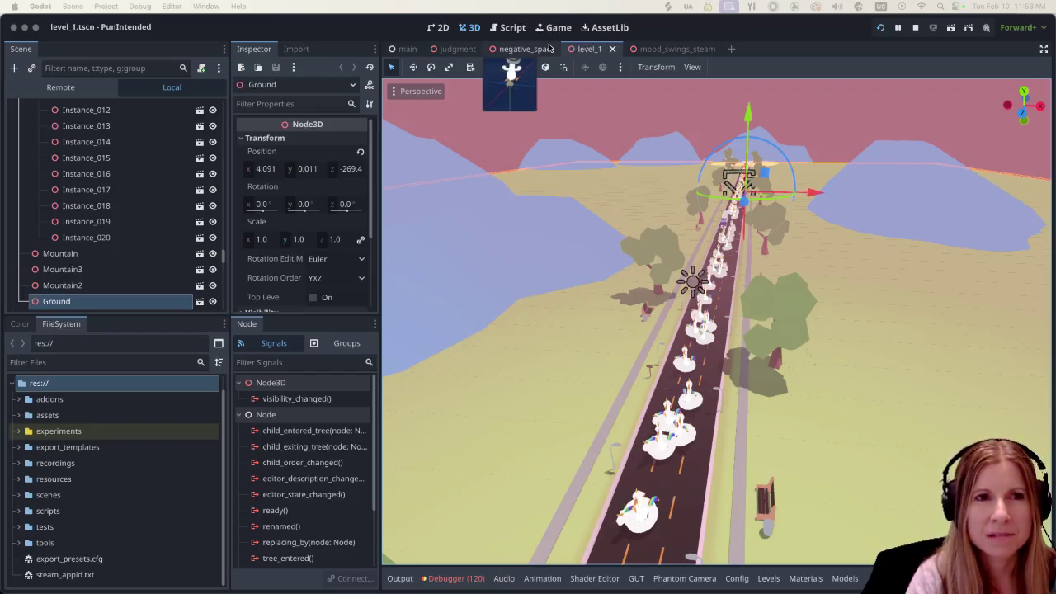
pyautogui.click(456, 49)
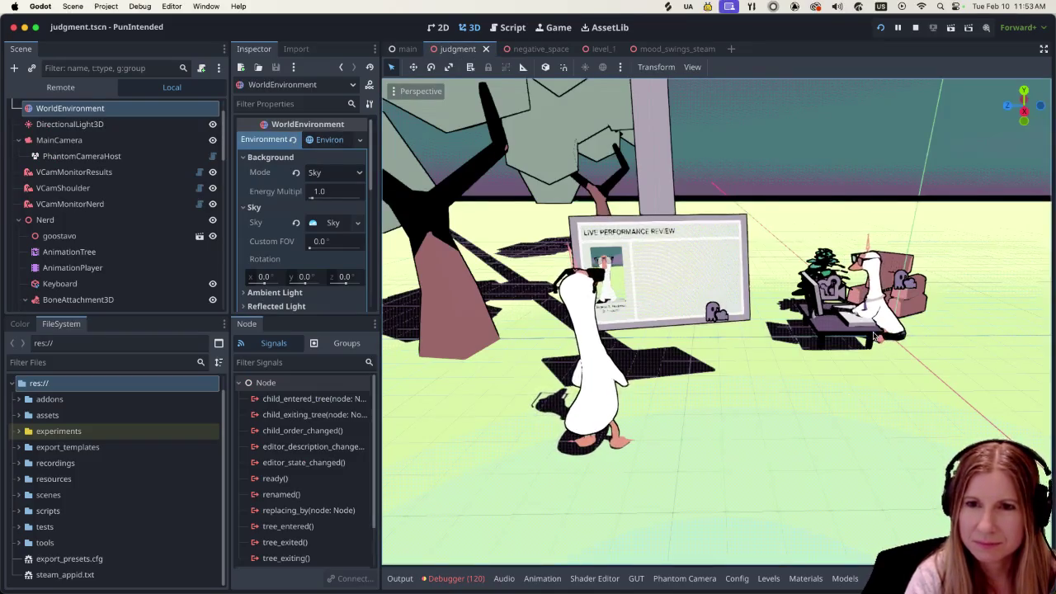
pyautogui.scroll(3, 857, 344)
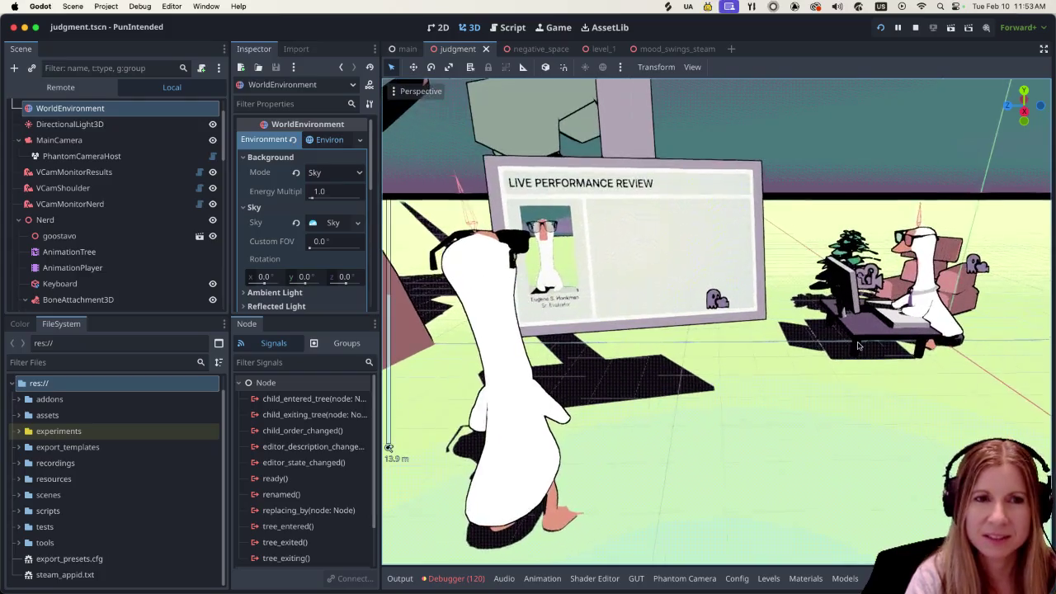
pyautogui.scroll(-3, 857, 345)
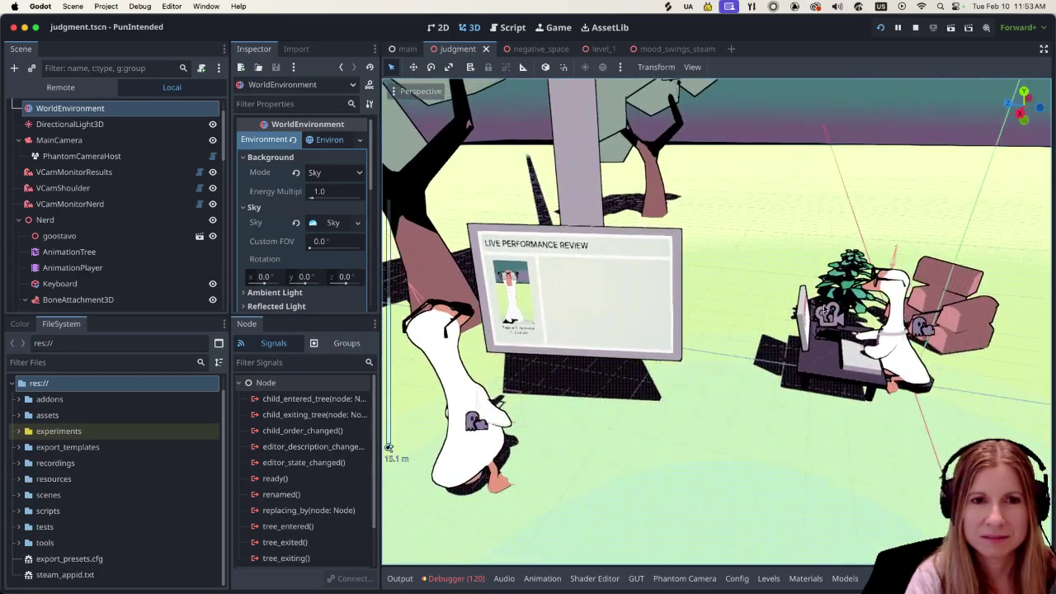
pyautogui.scroll(2, 825, 310)
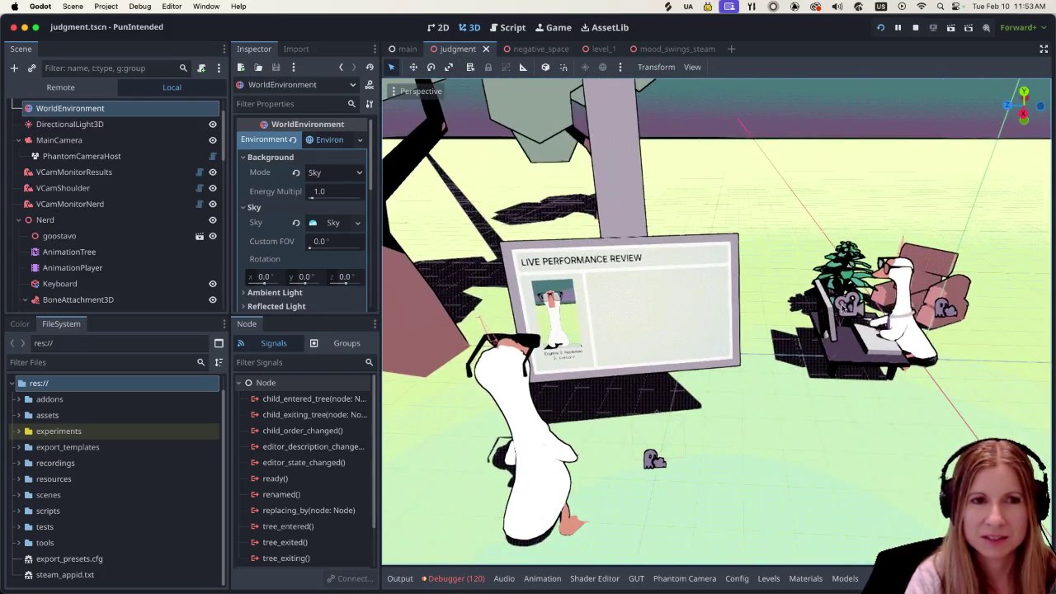
pyautogui.click(916, 28)
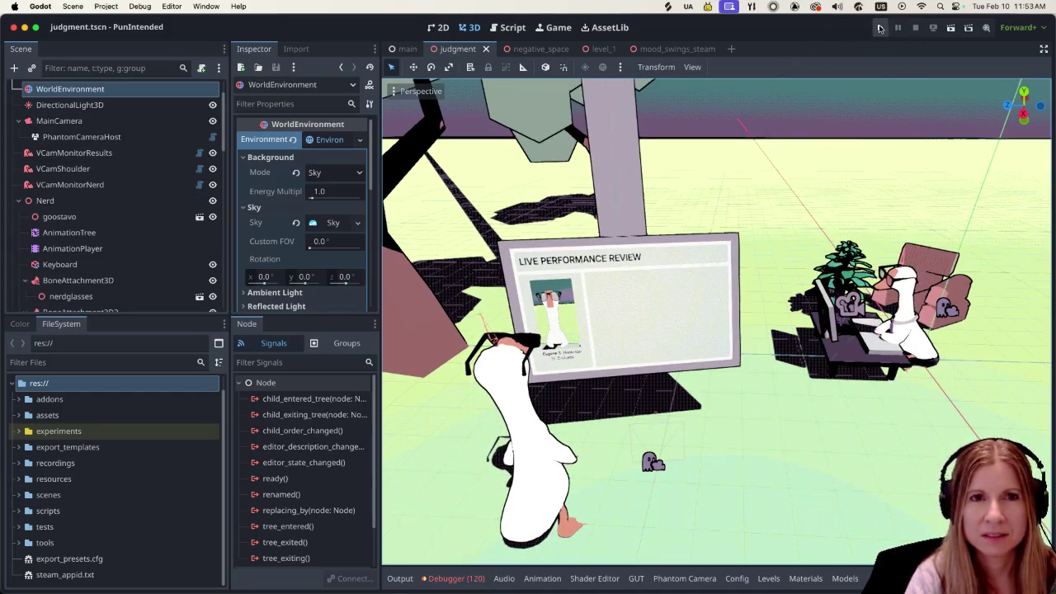
pyautogui.press('super+b')
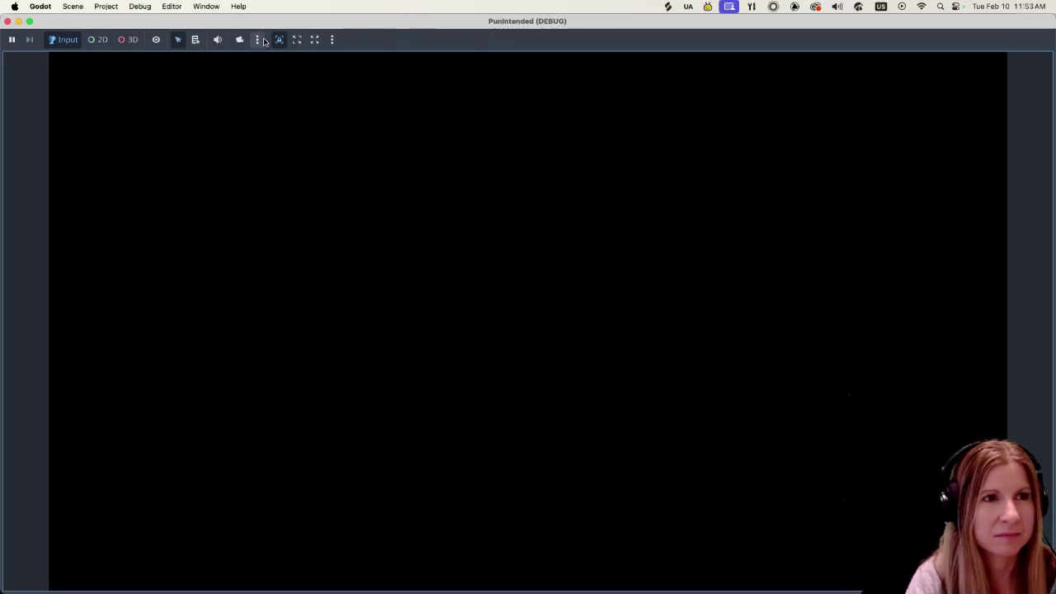
pyautogui.click(257, 39)
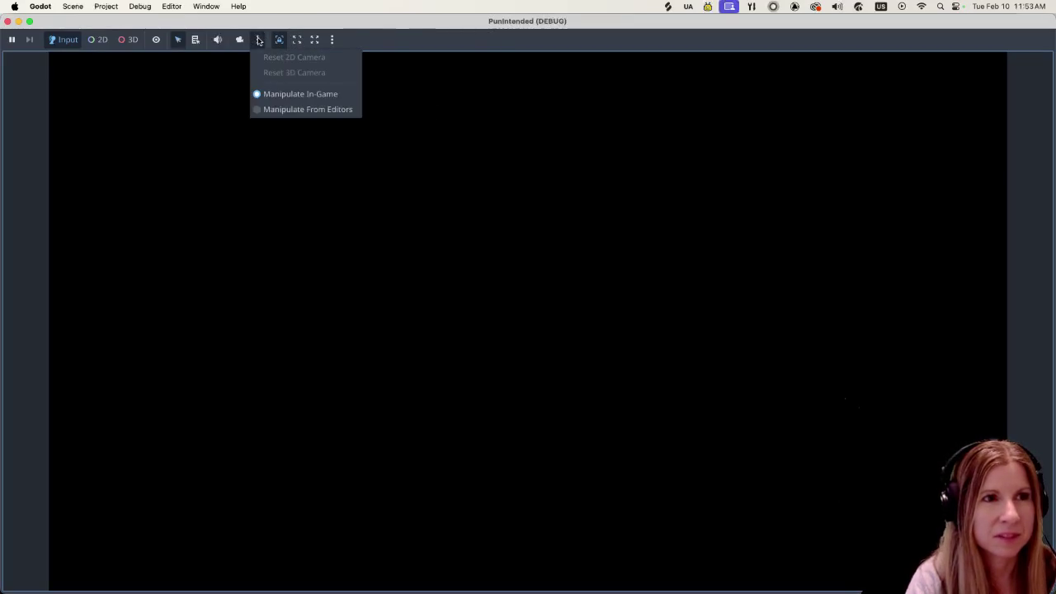
pyautogui.click(331, 40)
pyautogui.click(333, 40)
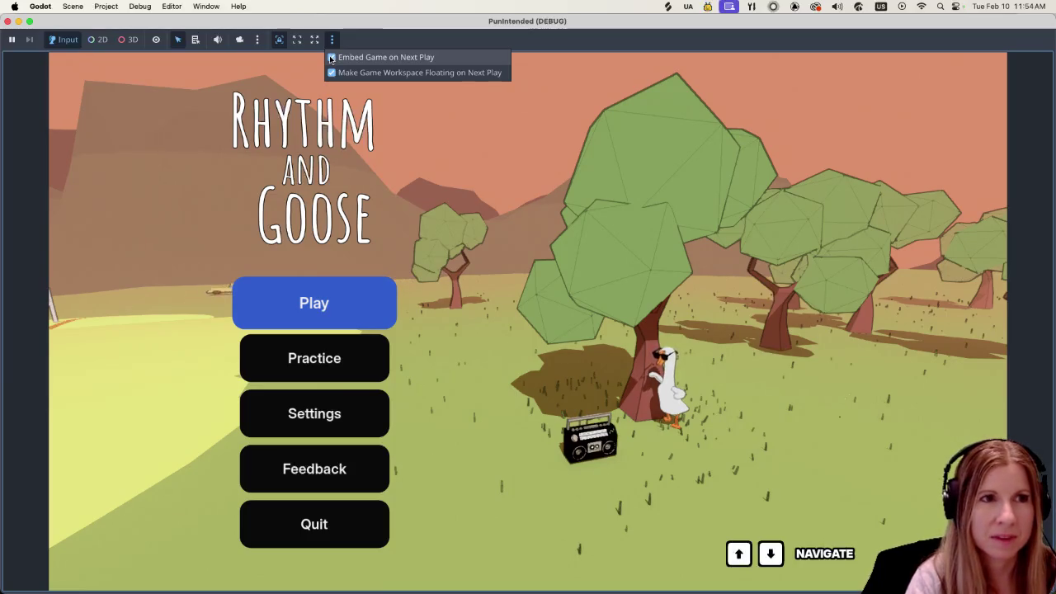
pyautogui.click(333, 57)
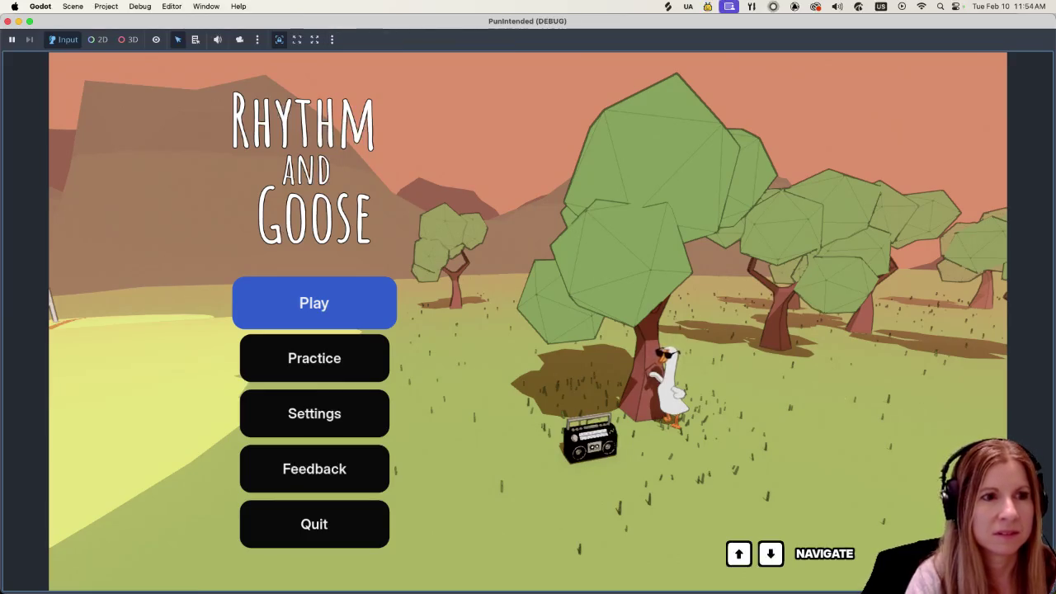
pyautogui.press('Down')
pyautogui.press('Down')
pyautogui.press('Down')
pyautogui.press('Down')
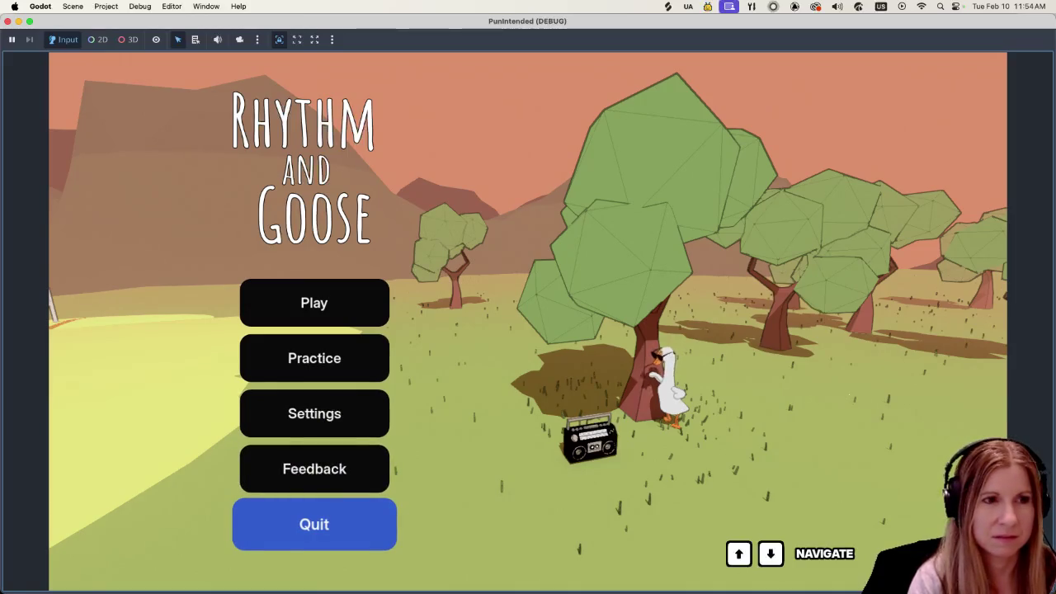
pyautogui.press('Return')
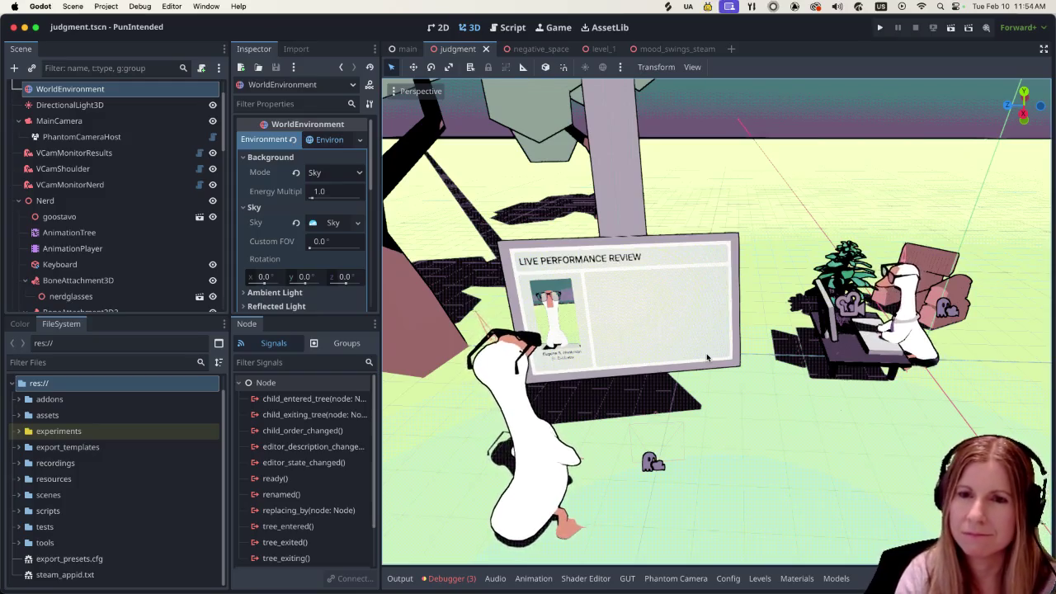
# Open the negative_space scene and orbit around the goose under the moon.
pyautogui.scroll(3, 706, 354)
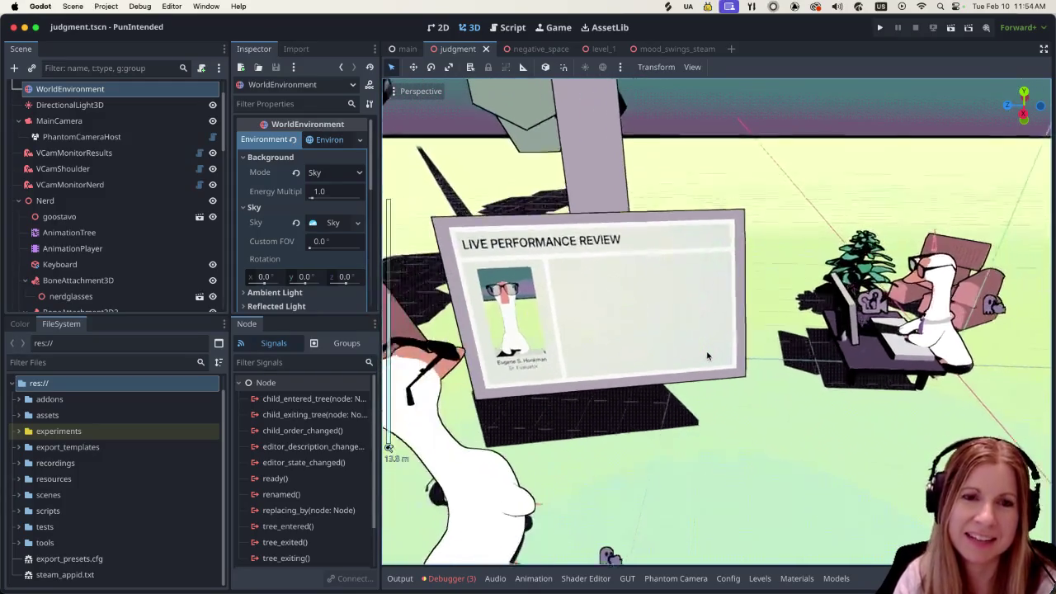
pyautogui.scroll(1, 764, 369)
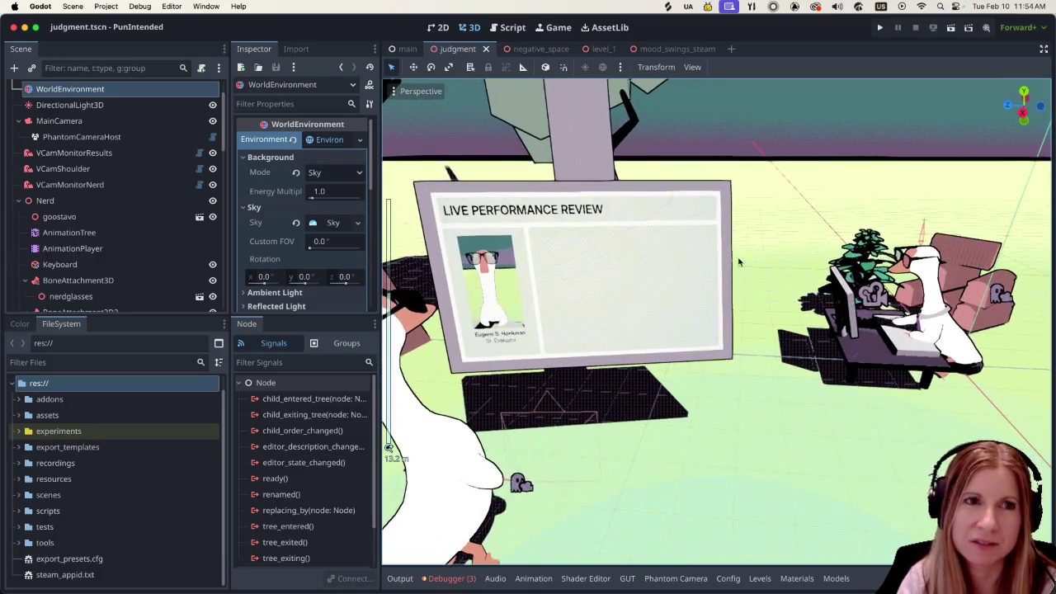
pyautogui.click(660, 53)
pyautogui.click(526, 49)
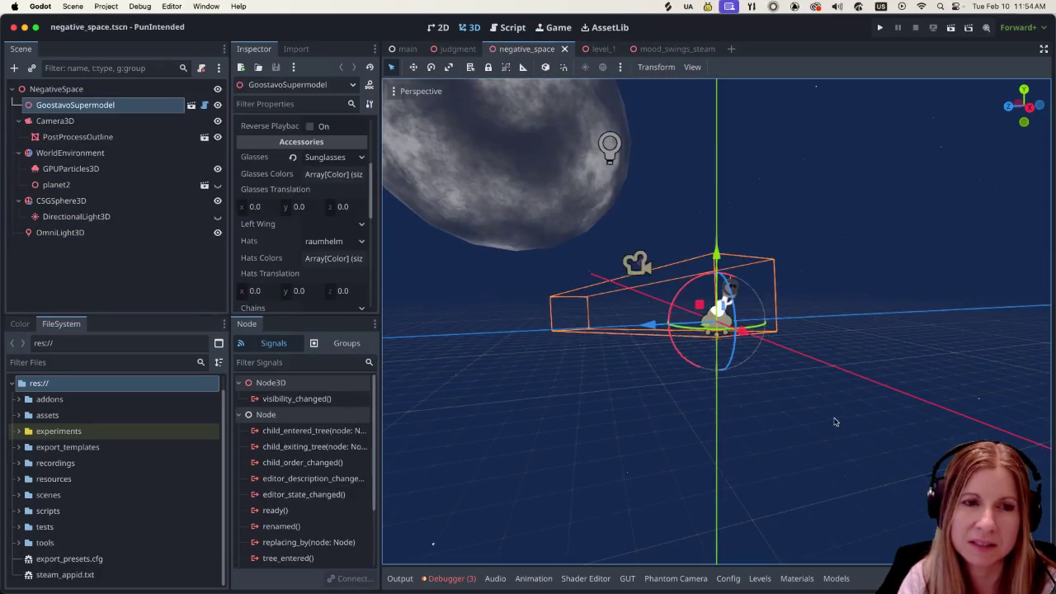
pyautogui.scroll(-5, 799, 393)
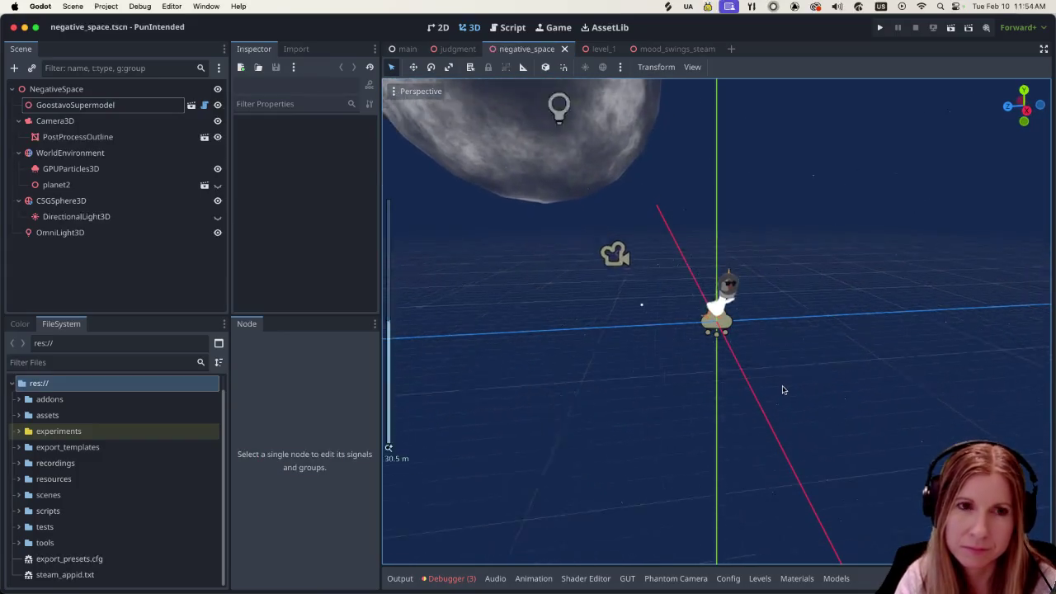
pyautogui.scroll(5, 763, 387)
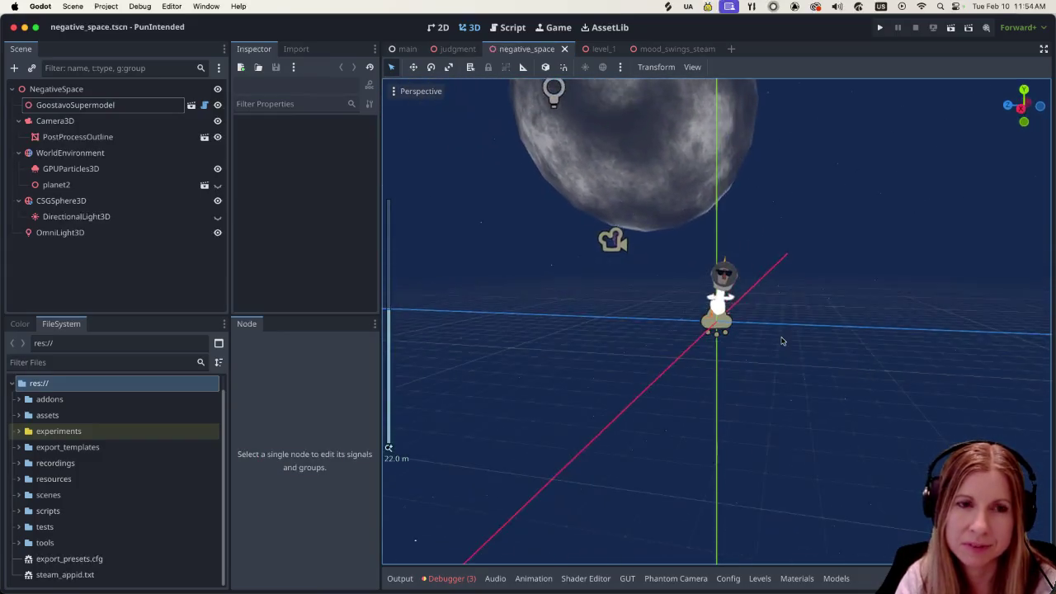
pyautogui.hscroll(5, 752, 328)
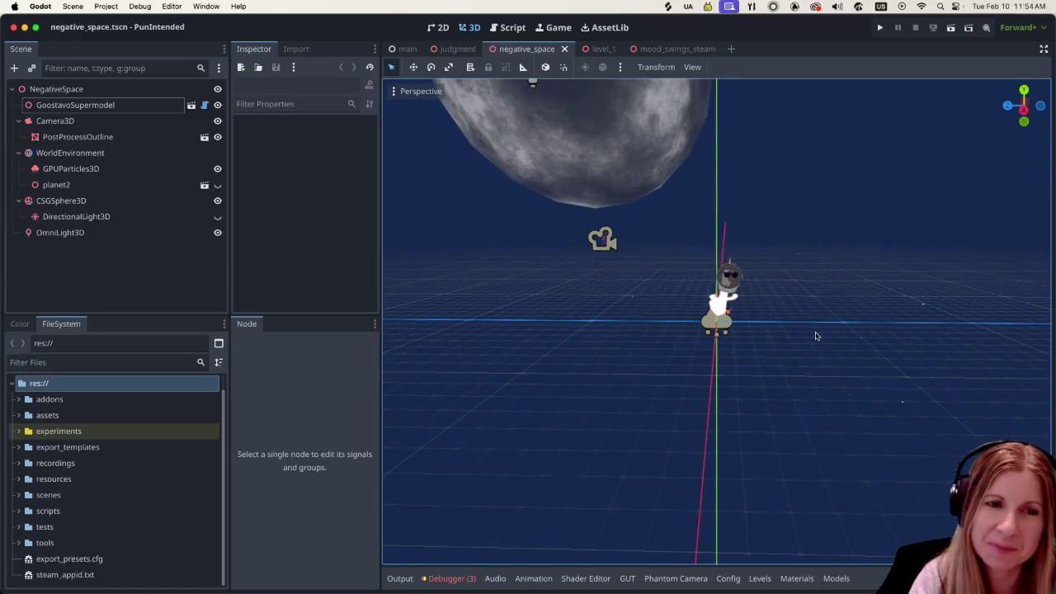
pyautogui.scroll(5, 810, 334)
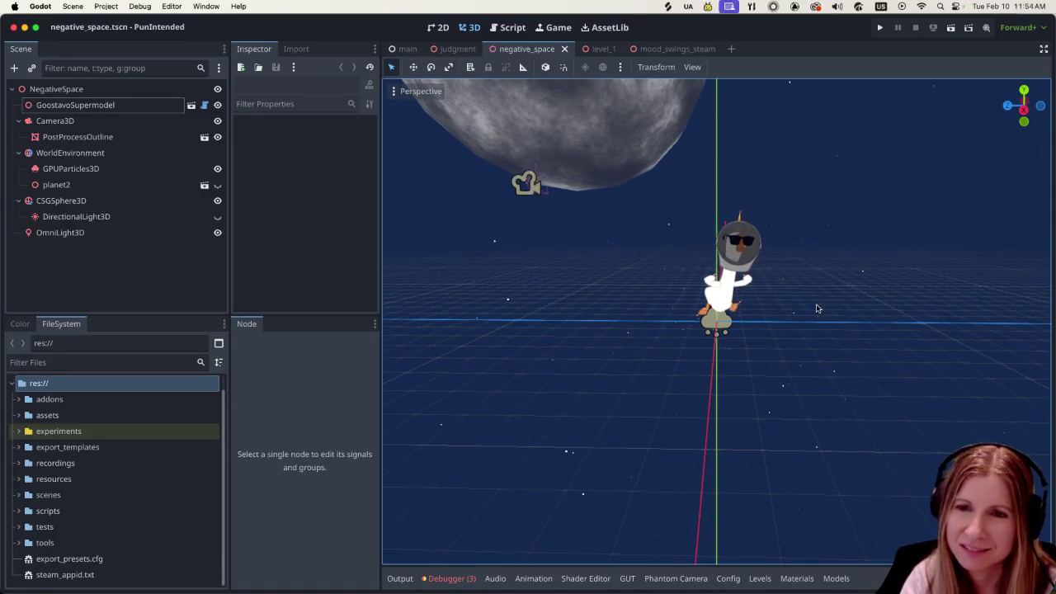
# Look over the moon scene from more angles, then bring Obsidian's shadow boxing sketch forward.
pyautogui.scroll(-2, 808, 305)
pyautogui.hscroll(-5, 806, 314)
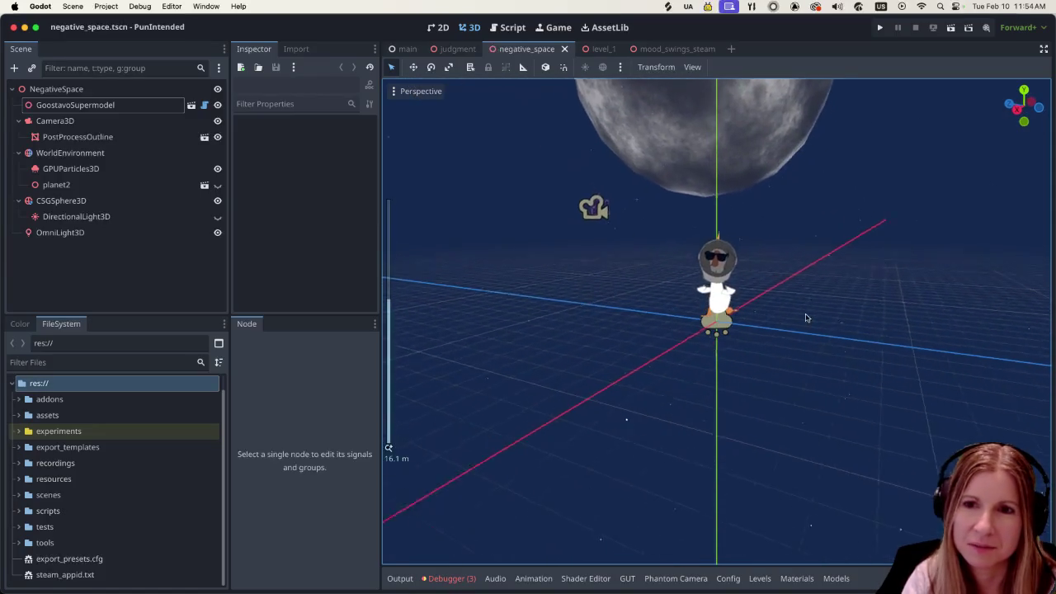
pyautogui.hscroll(-5, 806, 317)
pyautogui.scroll(-3, 808, 330)
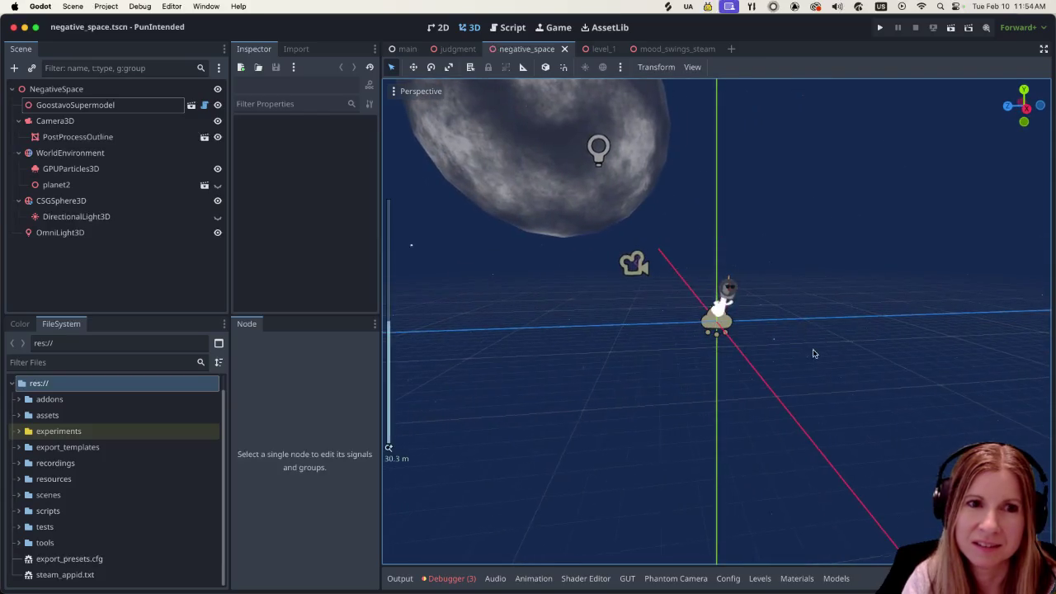
pyautogui.scroll(5, 810, 346)
pyautogui.hscroll(-5, 796, 334)
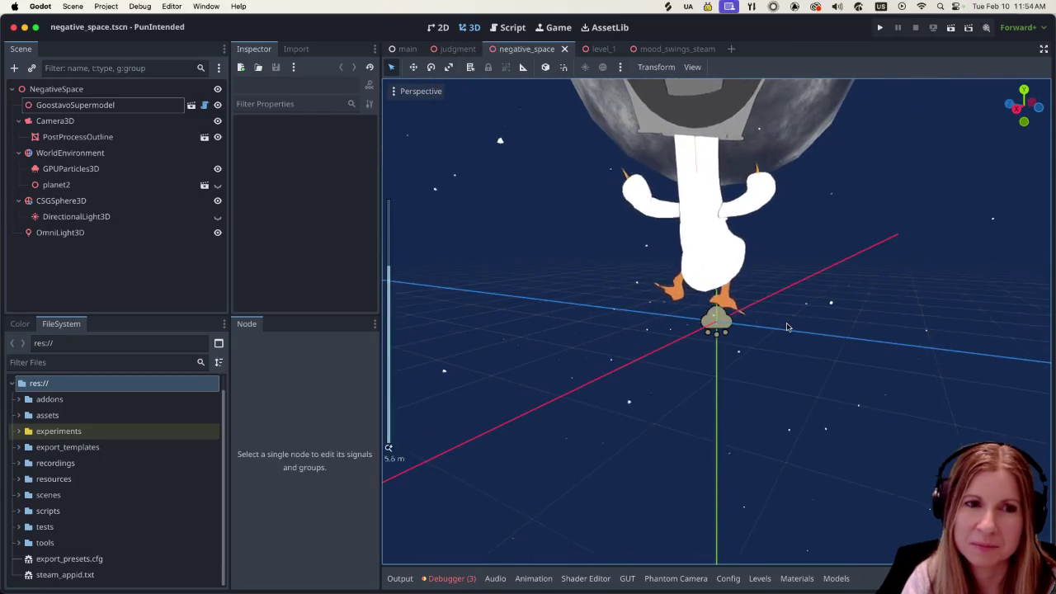
pyautogui.scroll(-4, 784, 317)
pyautogui.hscroll(-3, 792, 313)
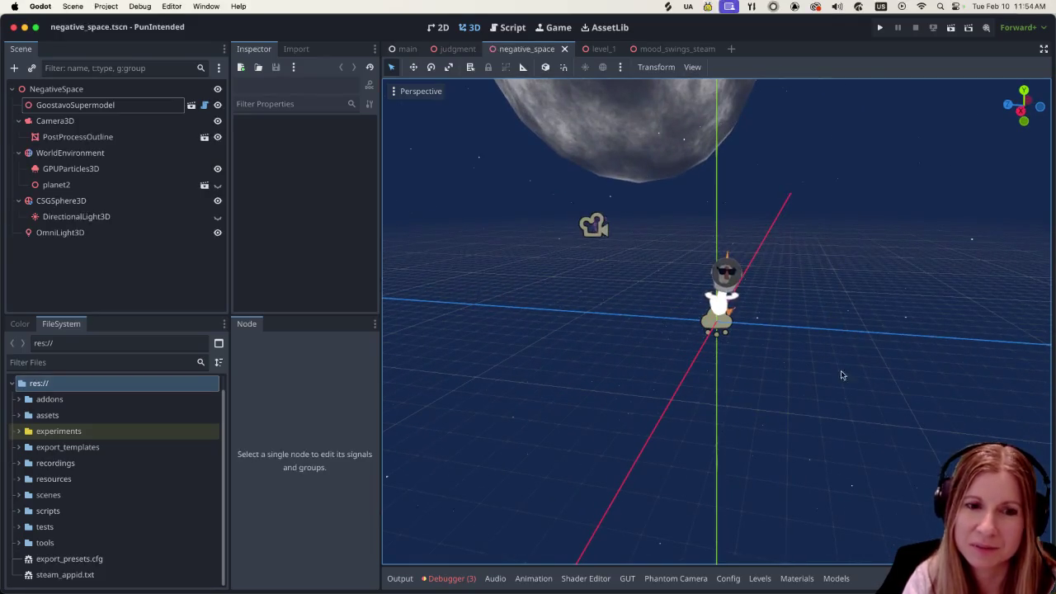
pyautogui.click(945, 580)
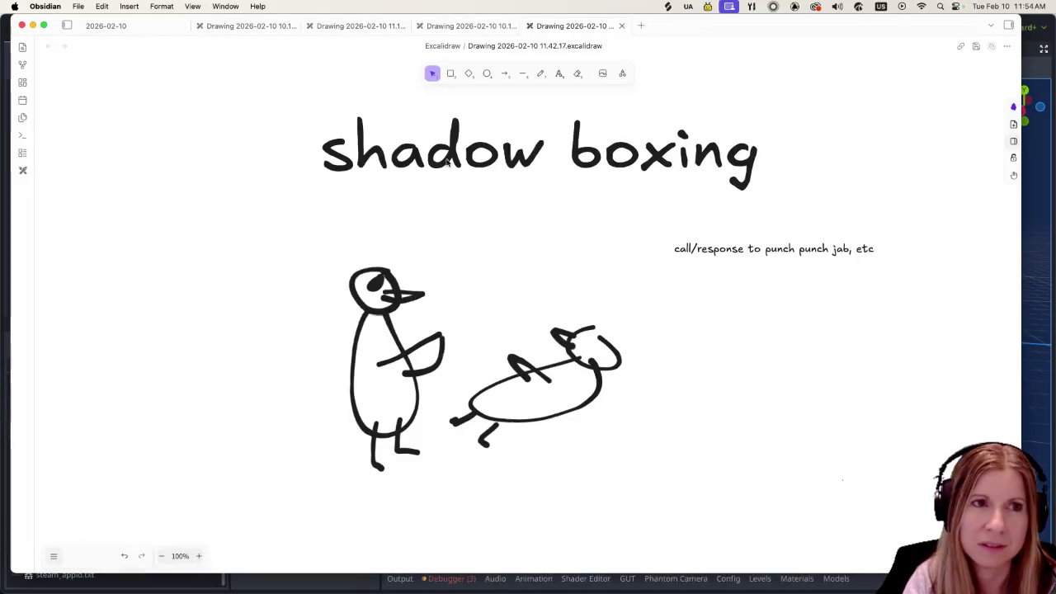
# View the Seal of Approval drawing, then the ducks and arrows drawing.
pyautogui.click(466, 26)
pyautogui.click(363, 28)
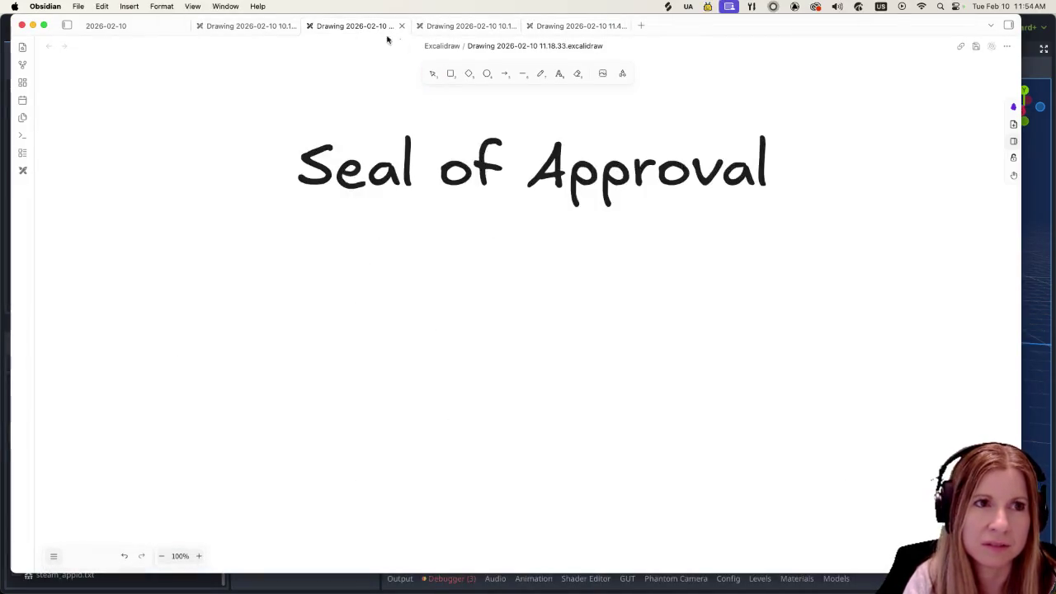
pyautogui.click(452, 26)
pyautogui.scroll(-1, 484, 323)
pyautogui.scroll(1, 485, 322)
pyautogui.scroll(-2, 484, 323)
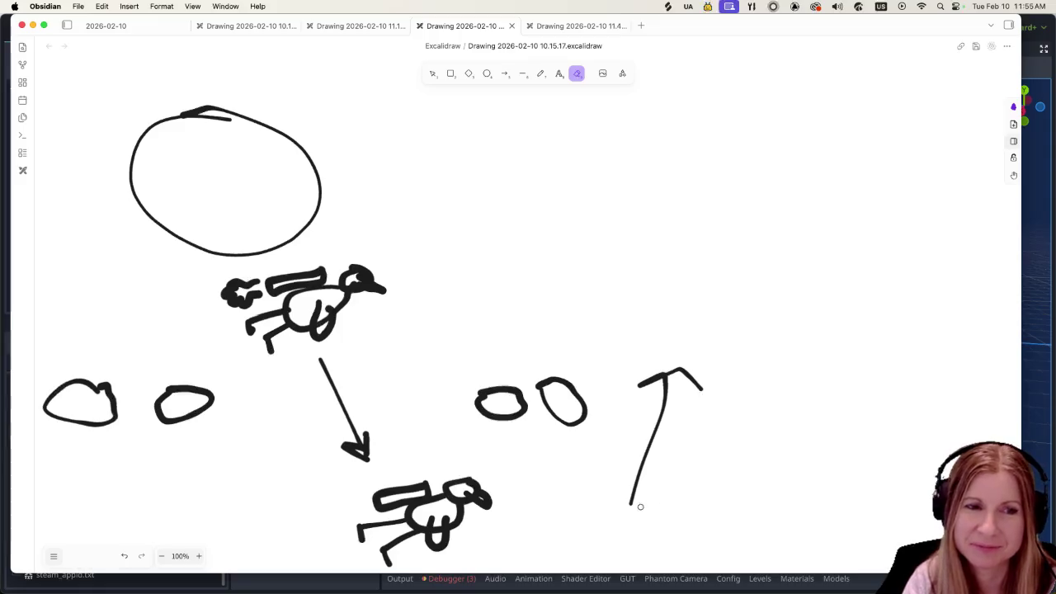
pyautogui.scroll(-7, 720, 461)
pyautogui.scroll(5, 716, 464)
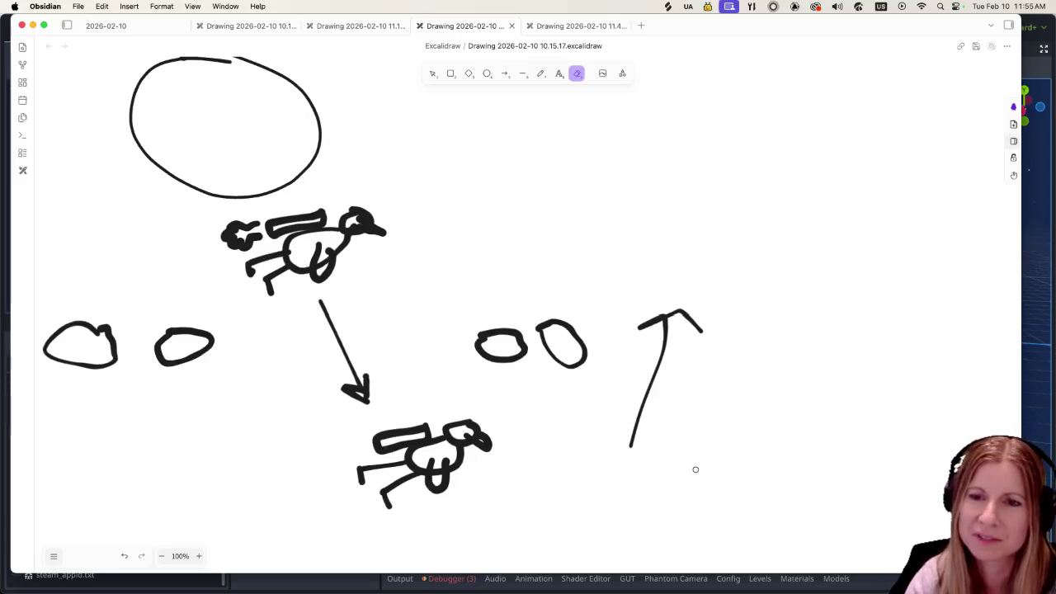
# Revisit Seal of Approval, view shadow boxing, settle on Mood Swings, then return to Godot.
pyautogui.click(371, 27)
pyautogui.click(560, 24)
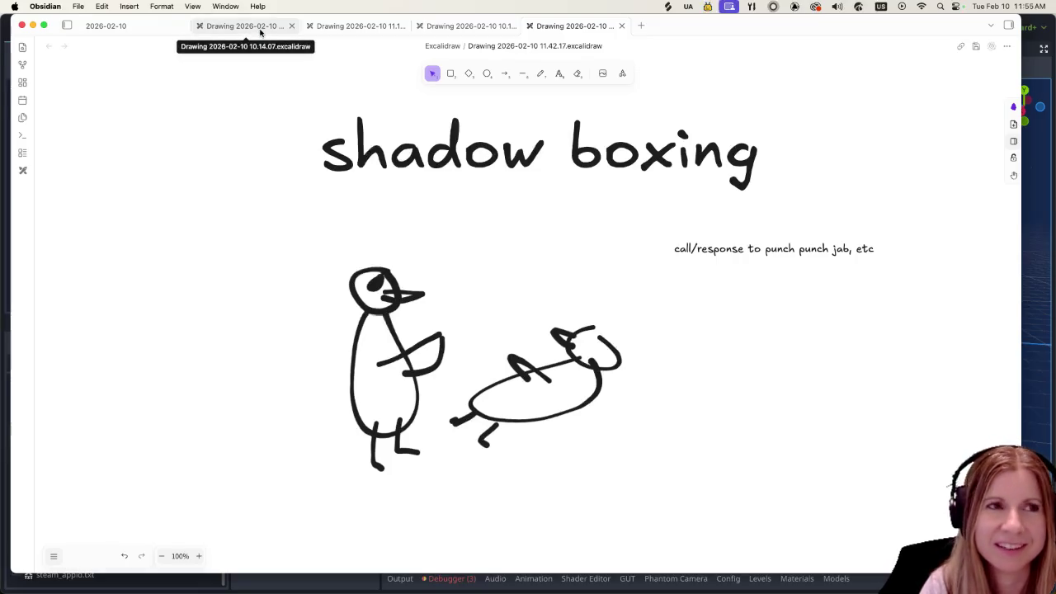
pyautogui.click(260, 31)
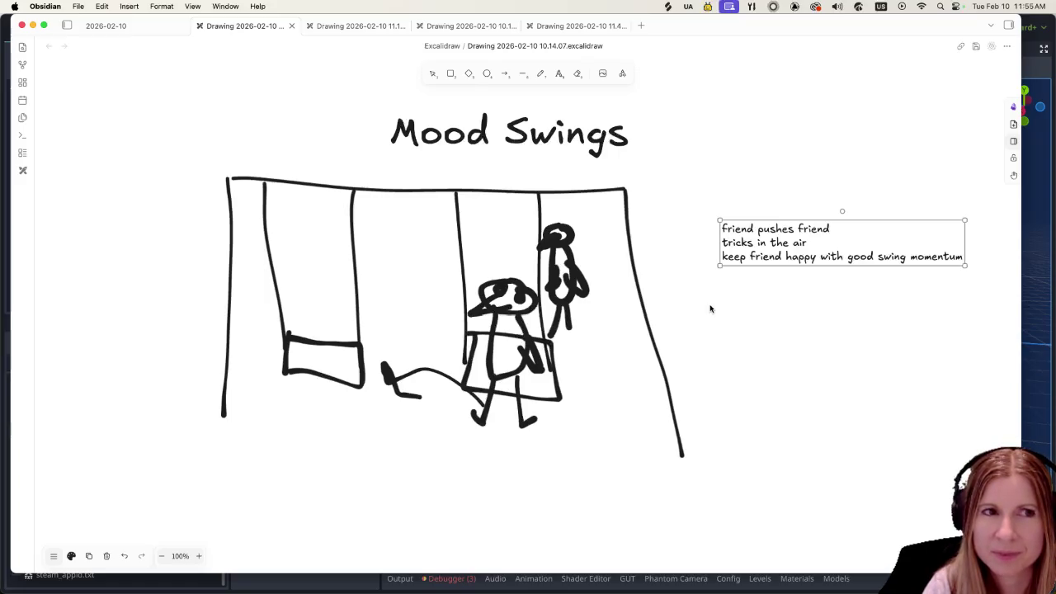
pyautogui.click(1036, 385)
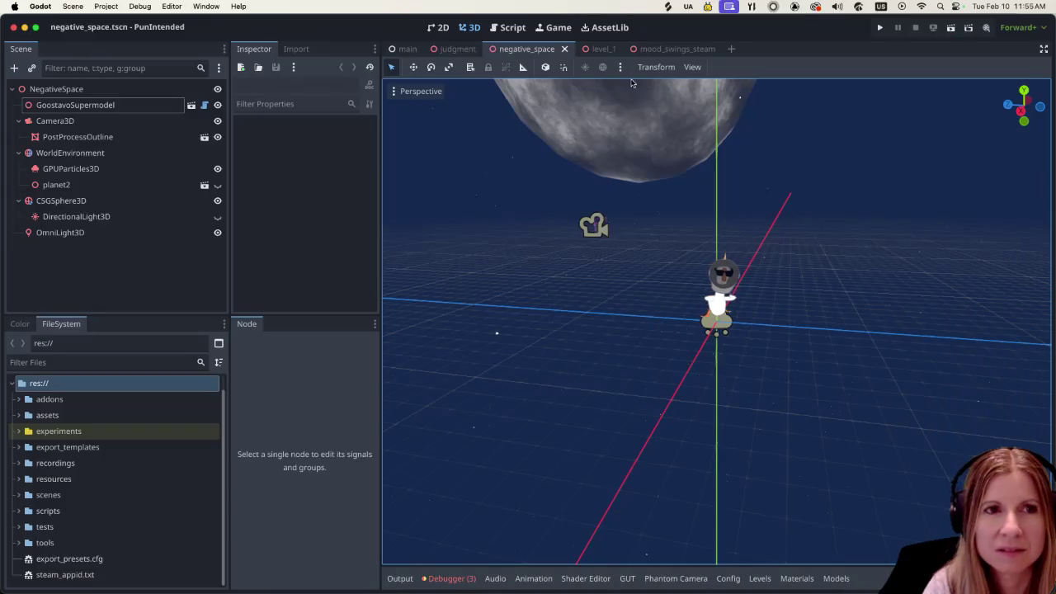
# Open mood_swings_steam, orbit around the goose on the swings, then bring Obsidian back forward.
pyautogui.click(662, 51)
pyautogui.scroll(-3, 803, 317)
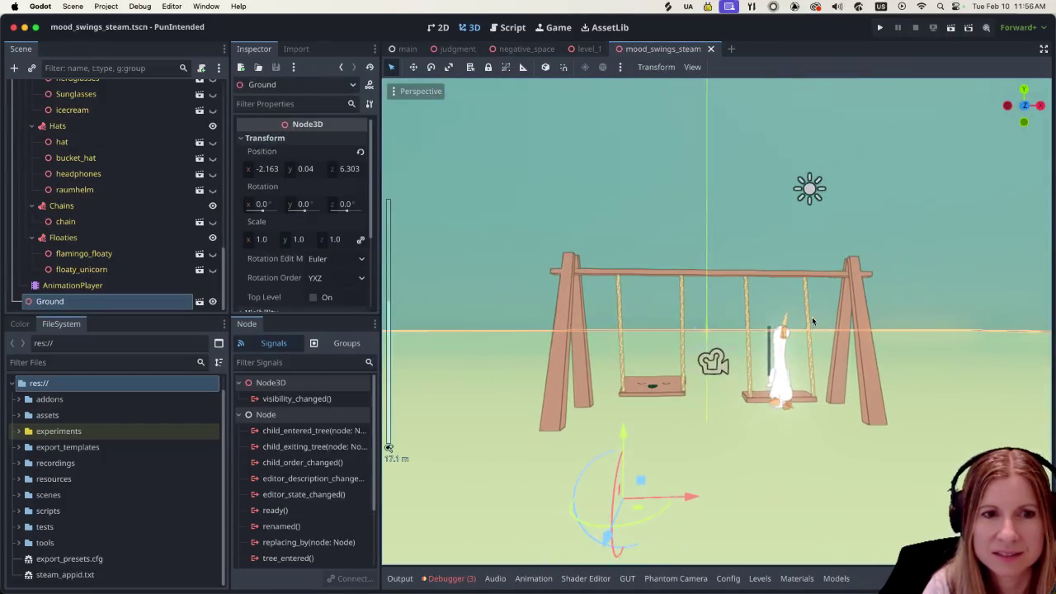
pyautogui.scroll(6, 803, 318)
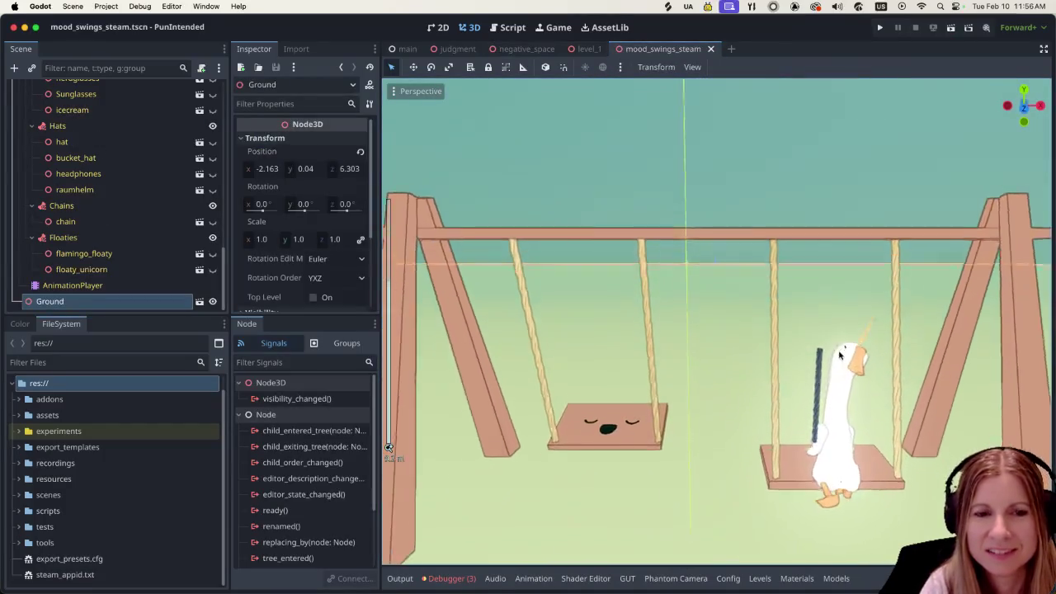
pyautogui.scroll(-3, 839, 354)
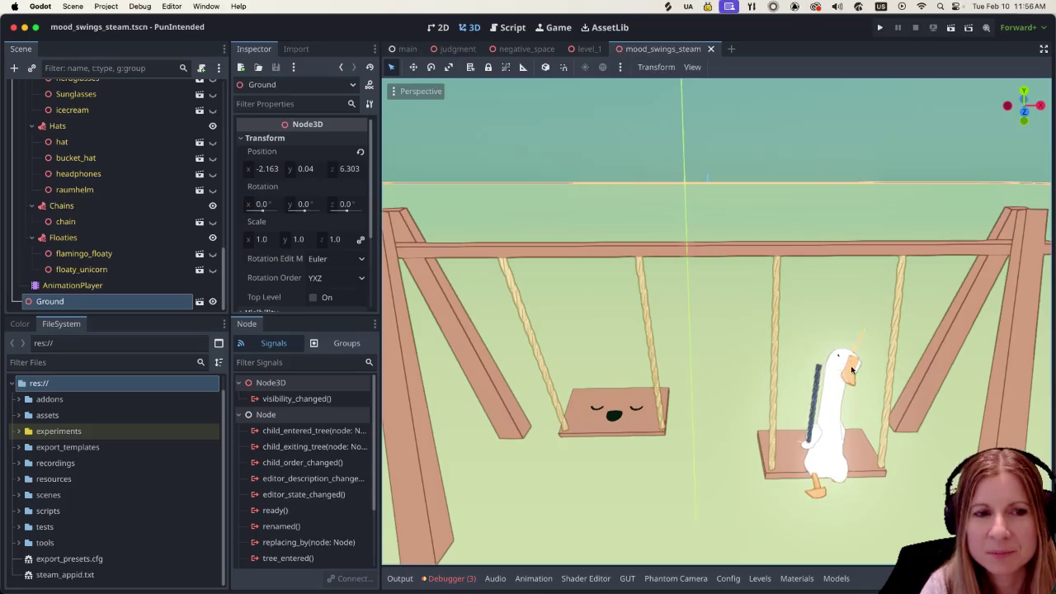
pyautogui.scroll(-2, 846, 358)
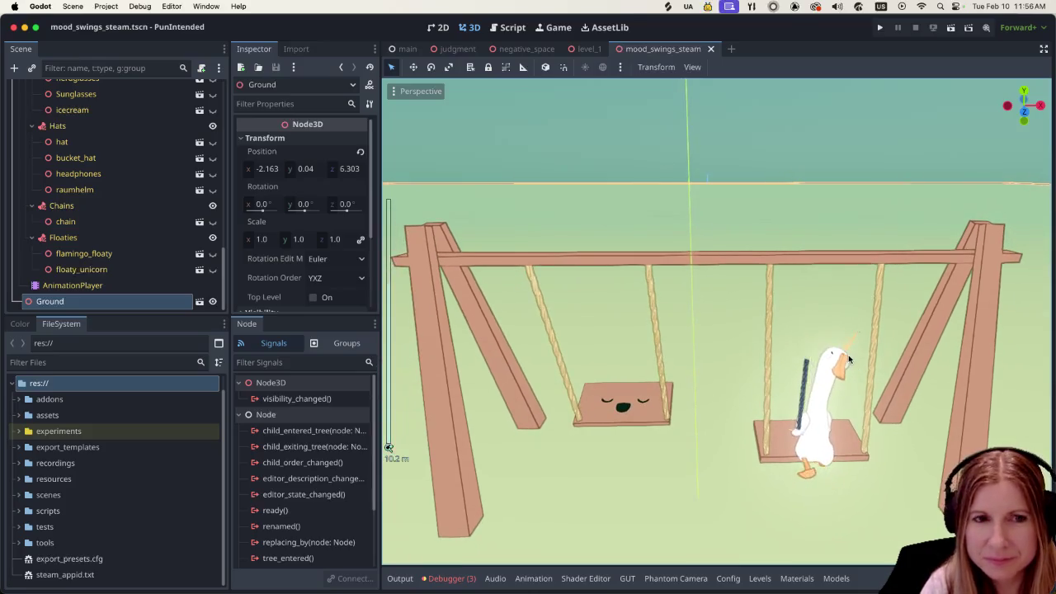
pyautogui.scroll(2, 849, 355)
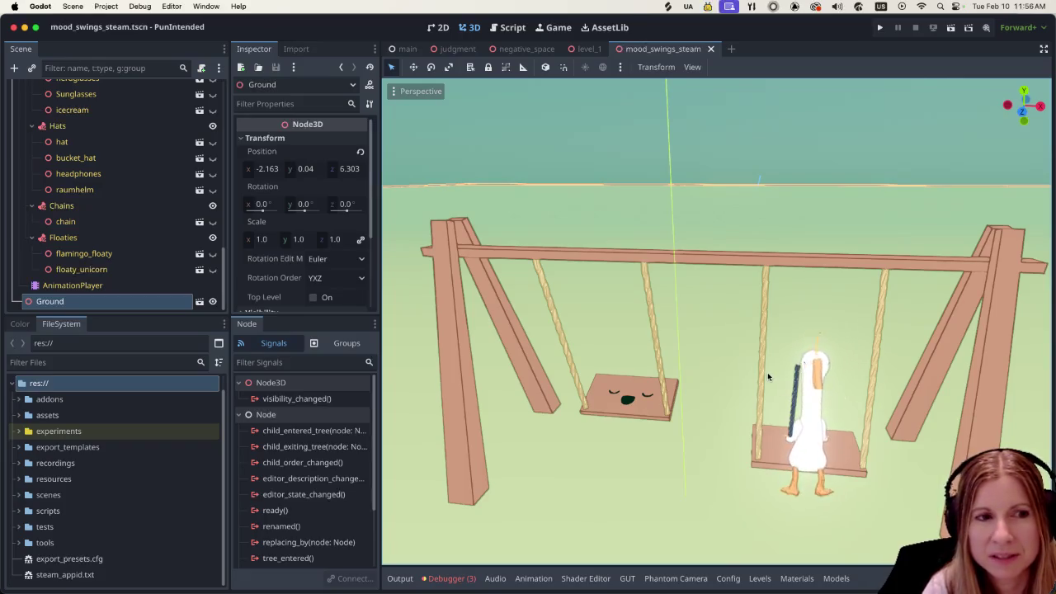
pyautogui.scroll(3, 742, 340)
pyautogui.hscroll(5, 748, 337)
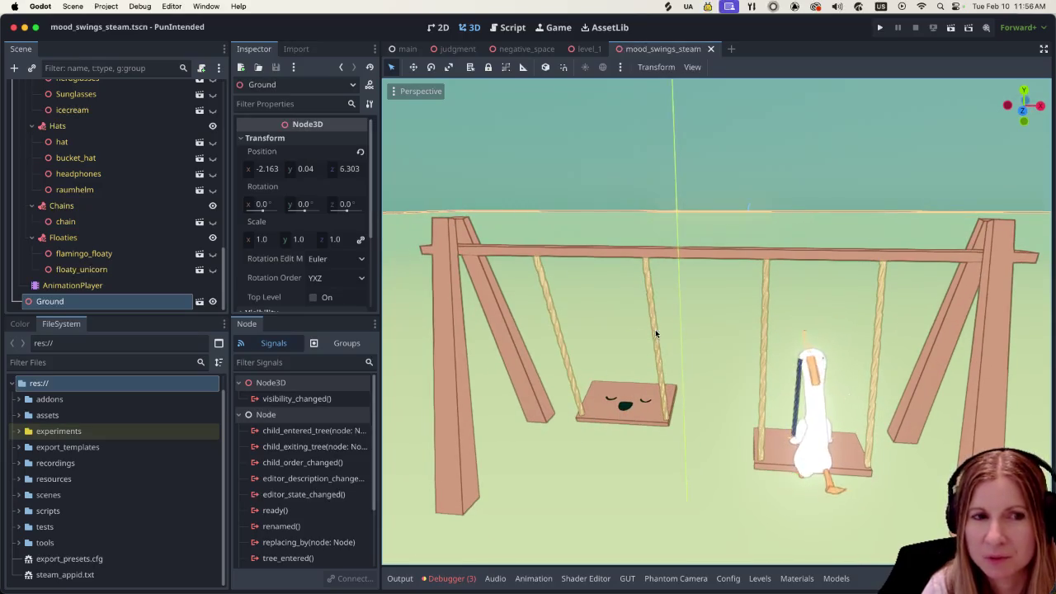
pyautogui.hscroll(-2, 873, 382)
pyautogui.hscroll(-3, 872, 381)
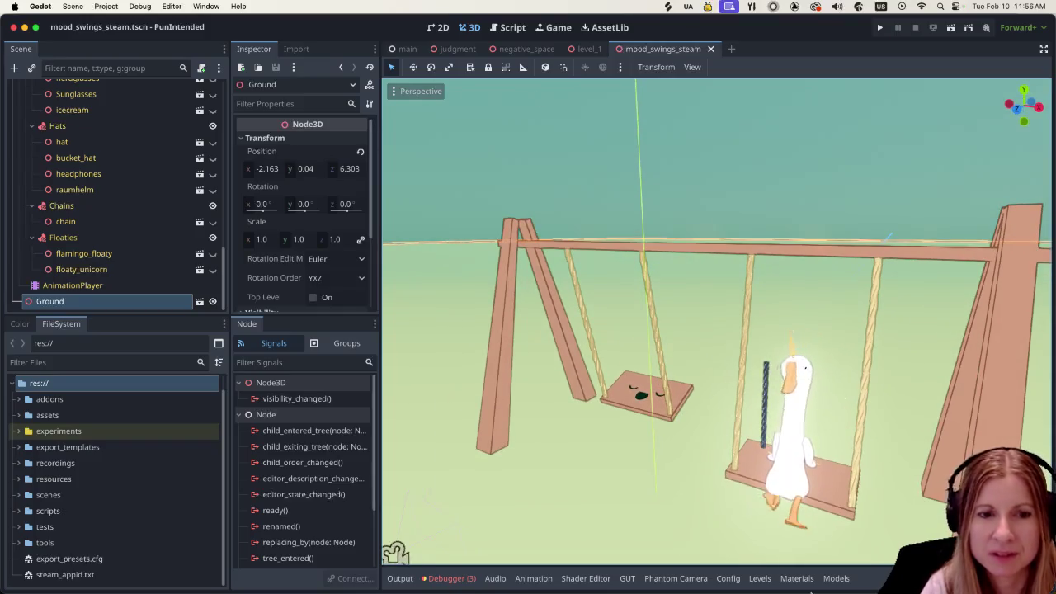
pyautogui.click(879, 578)
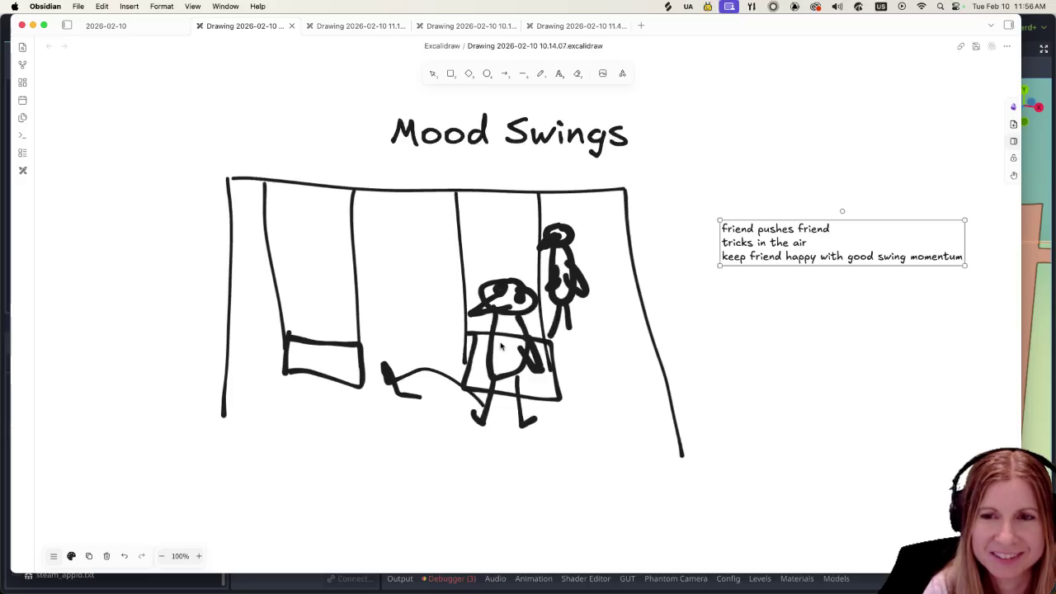
# Pan the canvas back to the Mood Swings drawing, deselect its notes text box, then switch to Godot.
pyautogui.hscroll(2, 608, 379)
pyautogui.hscroll(-3, 632, 377)
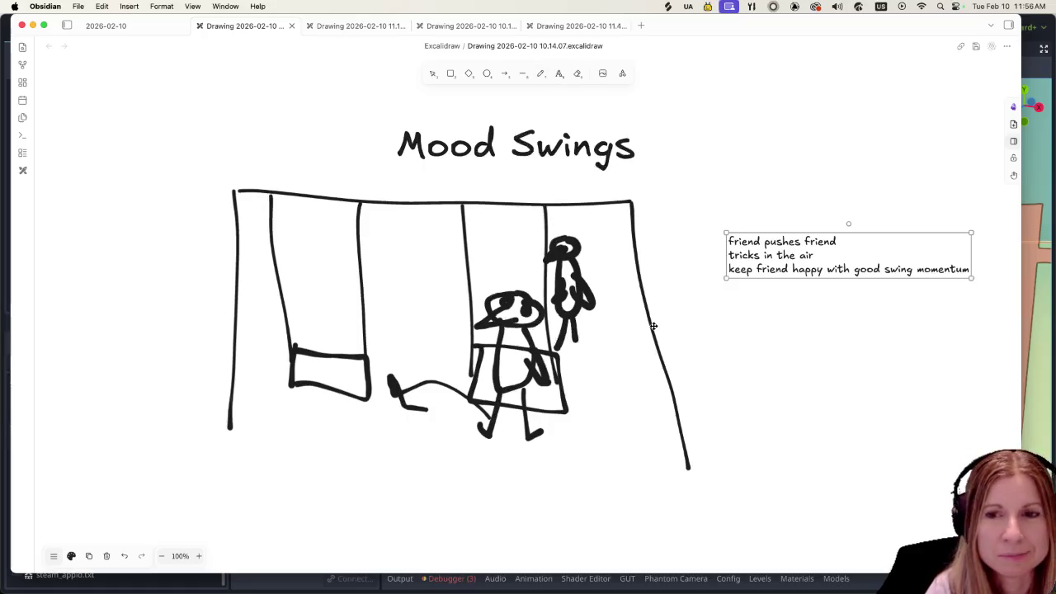
pyautogui.scroll(-5, 631, 313)
pyautogui.scroll(6, 630, 306)
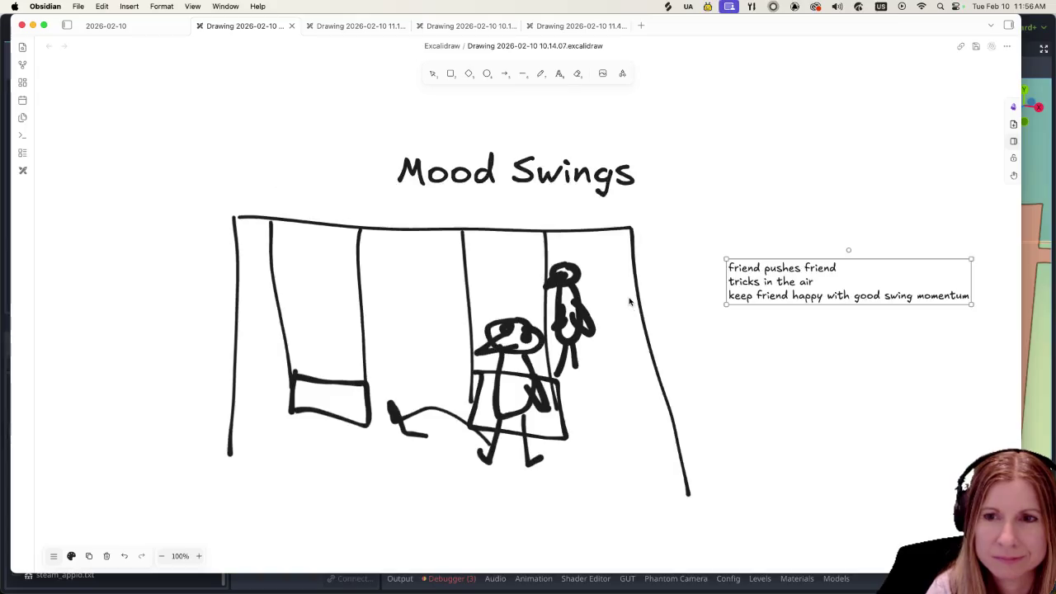
pyautogui.scroll(-1, 623, 294)
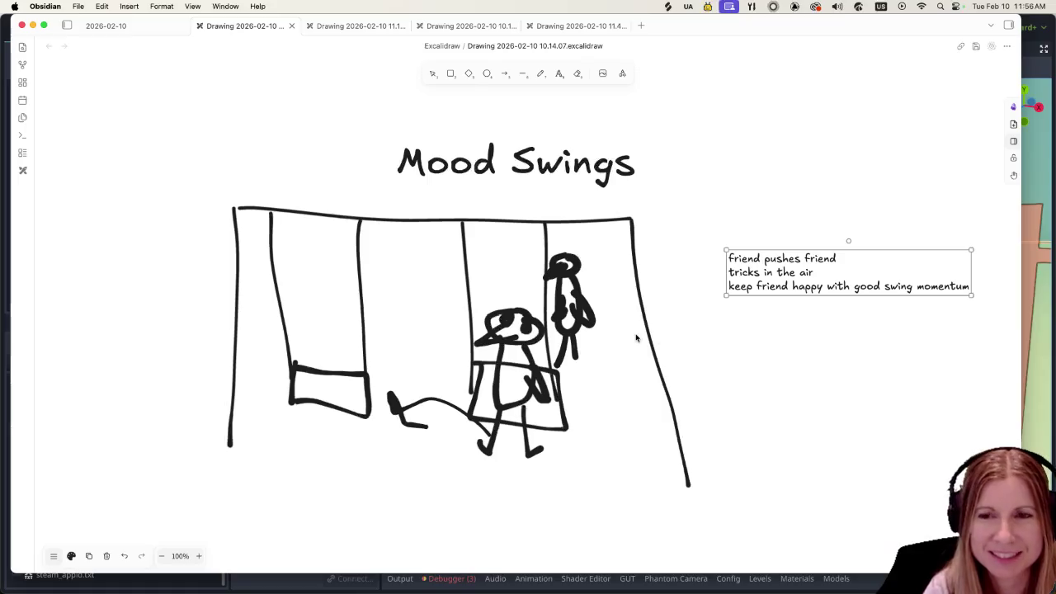
pyautogui.scroll(-5, 610, 326)
pyautogui.scroll(2, 597, 324)
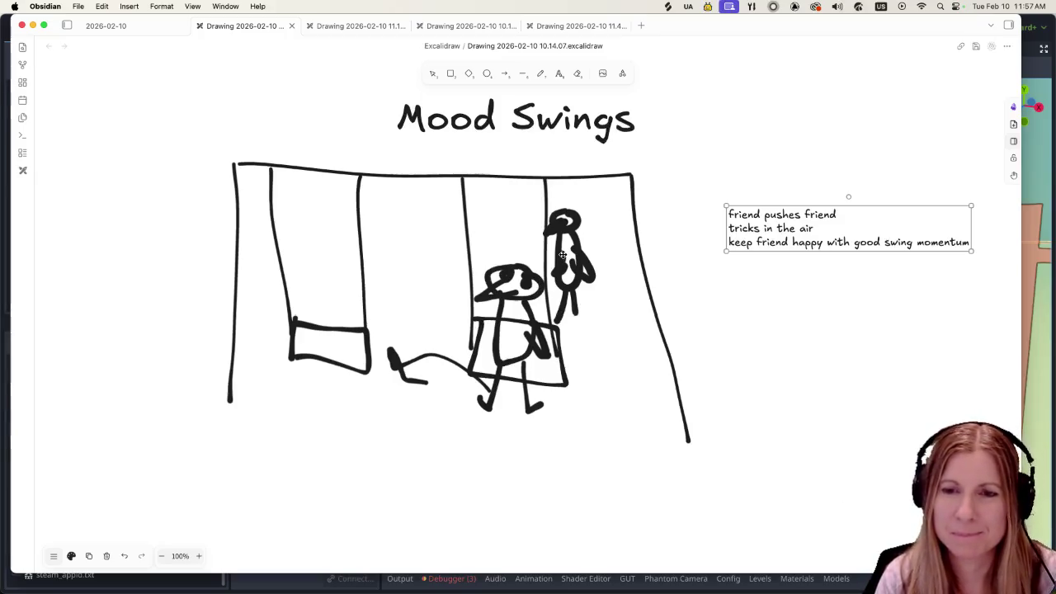
pyautogui.scroll(-2, 559, 257)
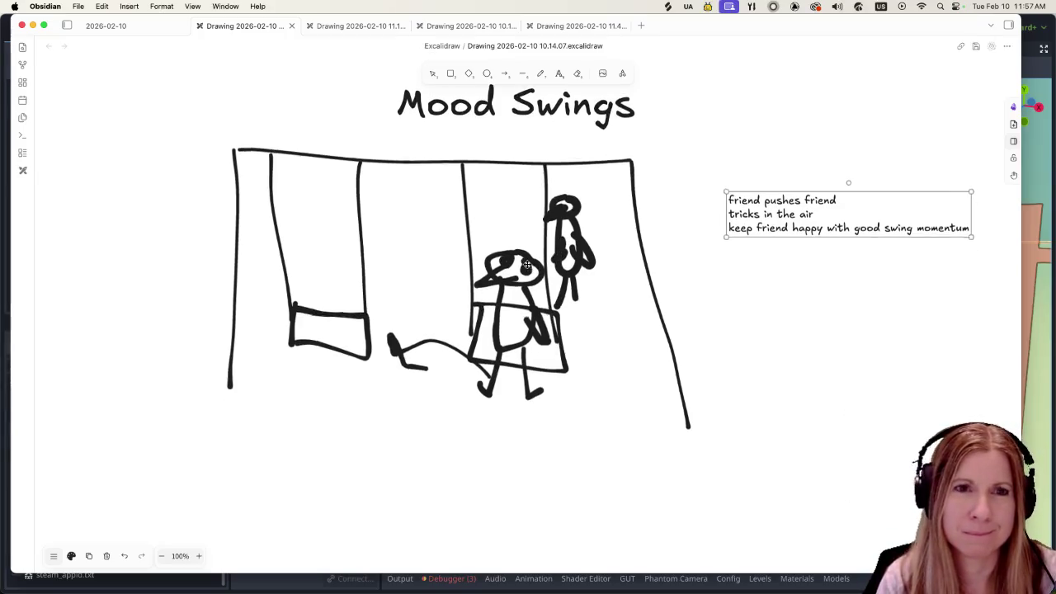
pyautogui.scroll(10, 561, 263)
pyautogui.scroll(-10, 550, 264)
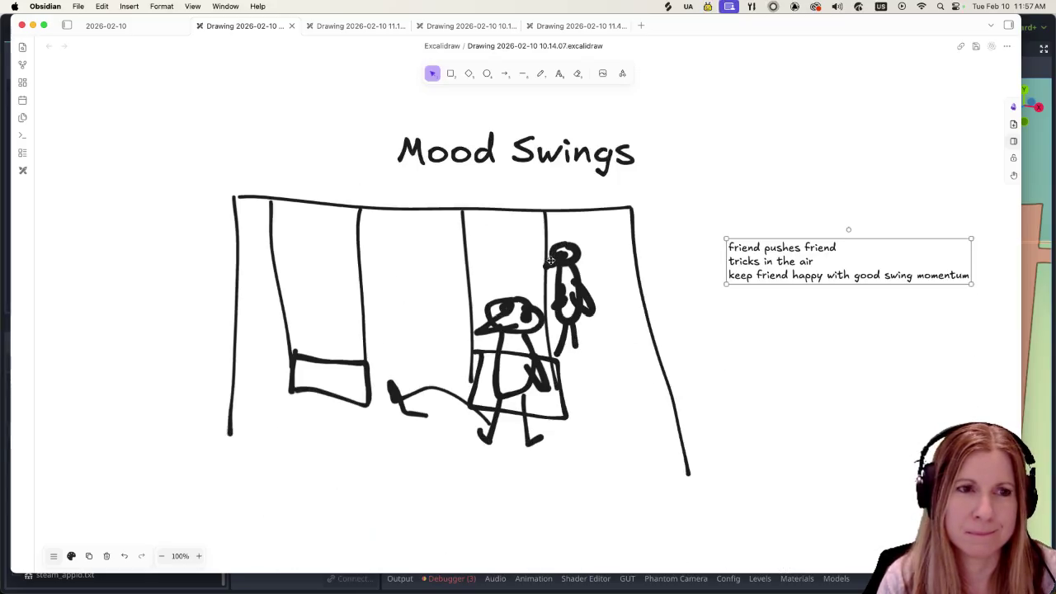
pyautogui.click(699, 377)
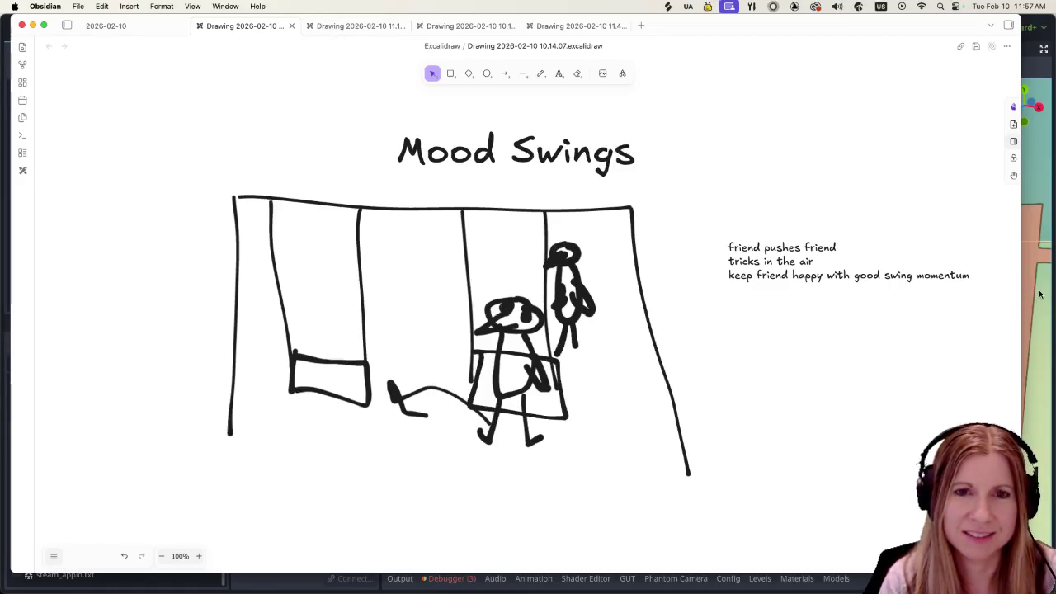
pyautogui.press('super+Tab')
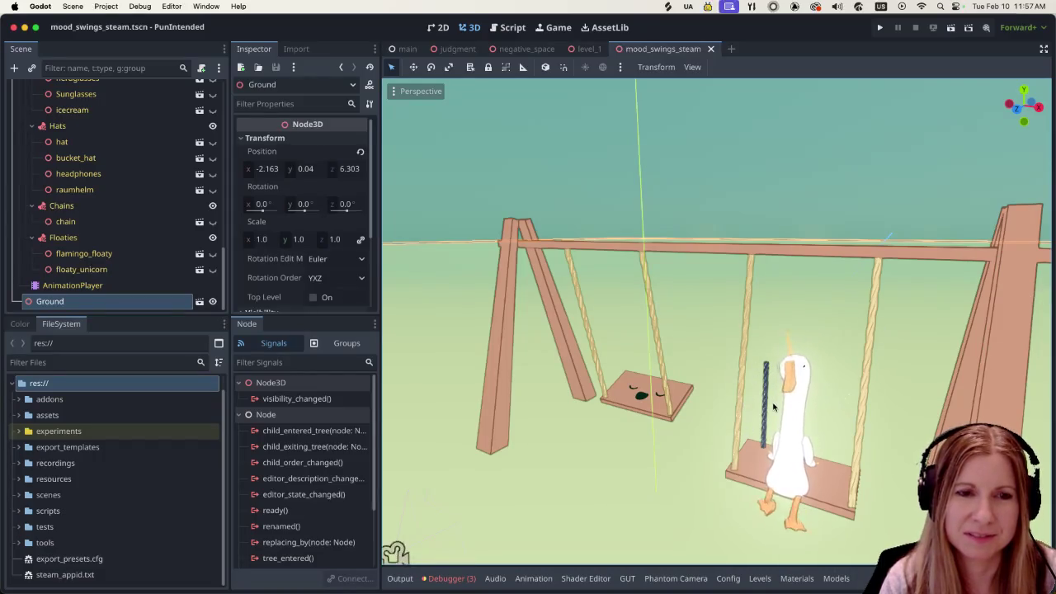
# Zoom and orbit around the goose on the swing set.
pyautogui.scroll(-3, 780, 375)
pyautogui.scroll(-5, 775, 373)
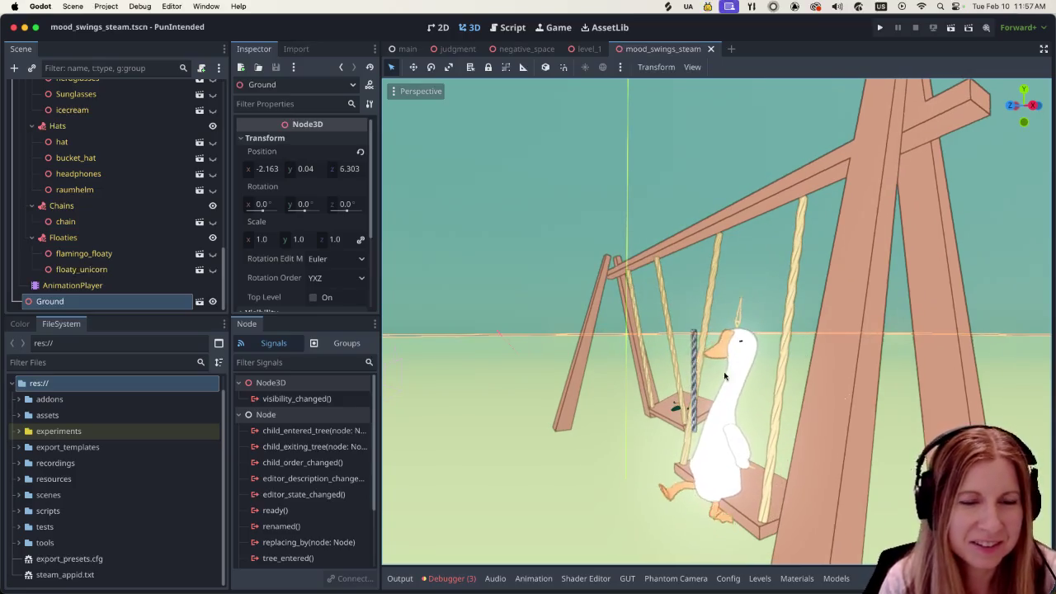
pyautogui.scroll(5, 731, 406)
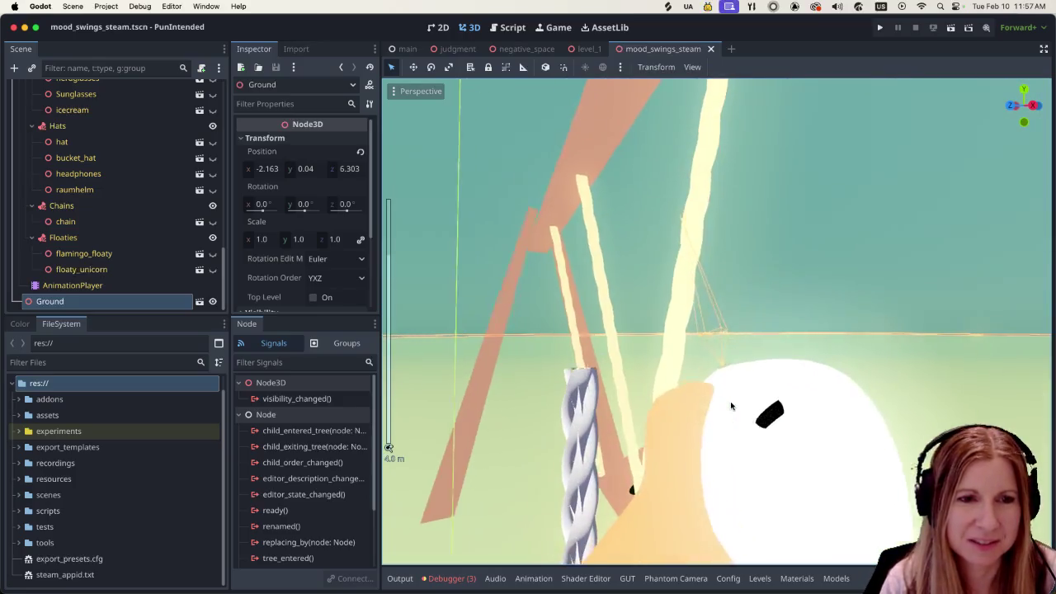
pyautogui.scroll(-5, 730, 406)
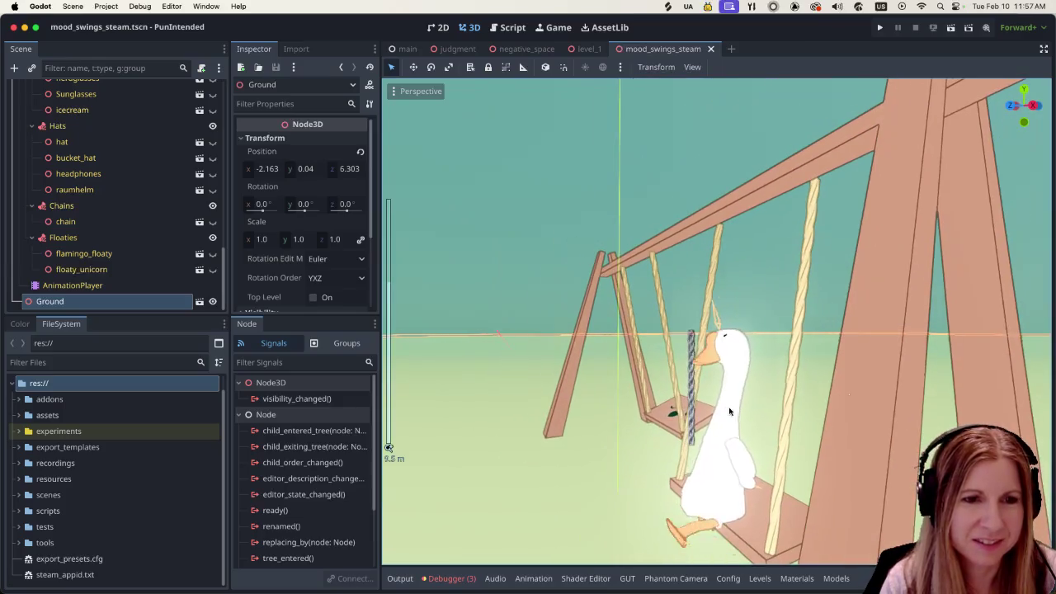
pyautogui.hscroll(-5, 729, 409)
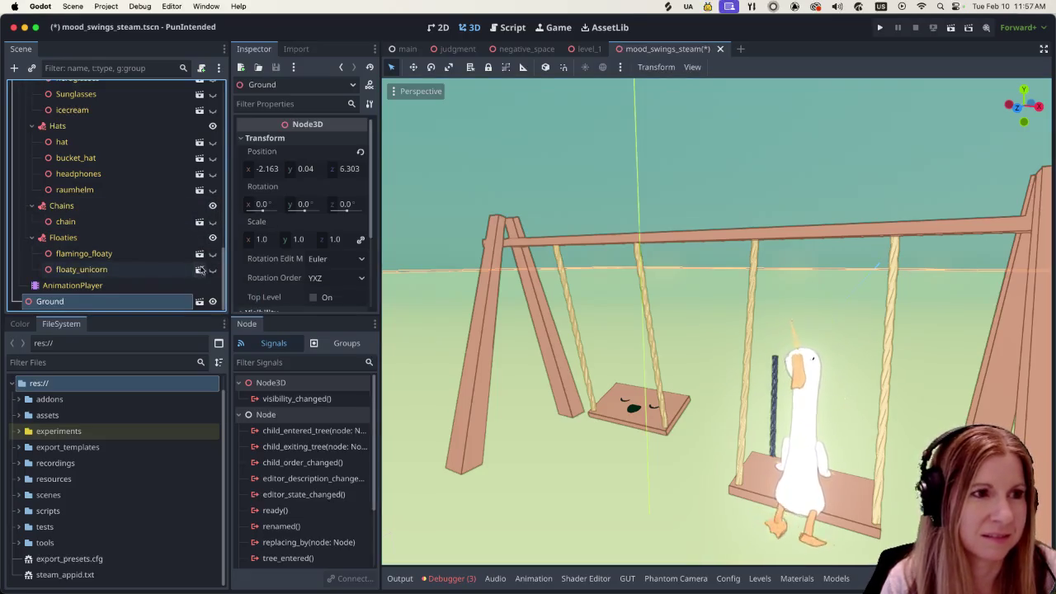
pyautogui.scroll(10, 198, 235)
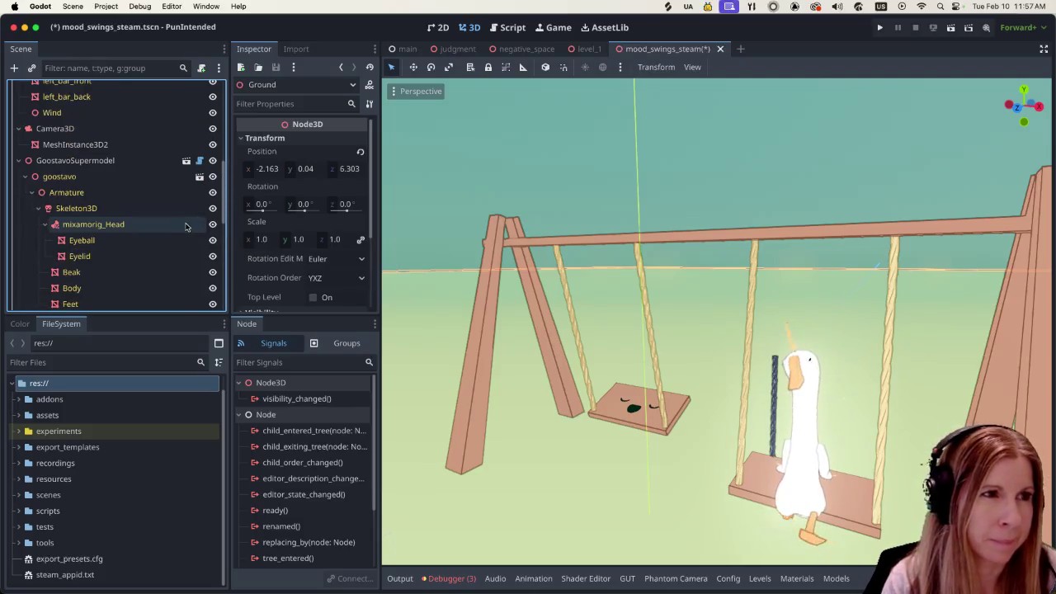
pyautogui.scroll(10, 124, 182)
pyautogui.scroll(-15, 116, 175)
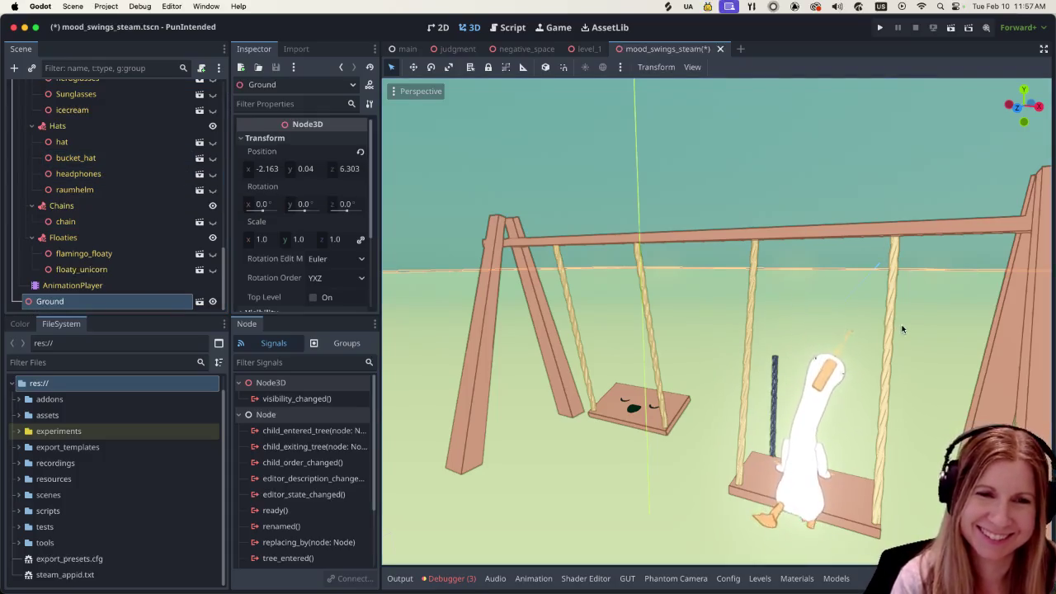
# View the swing set from higher up, then bring Obsidian's Mood Swings sketch forward.
pyautogui.scroll(-3, 834, 389)
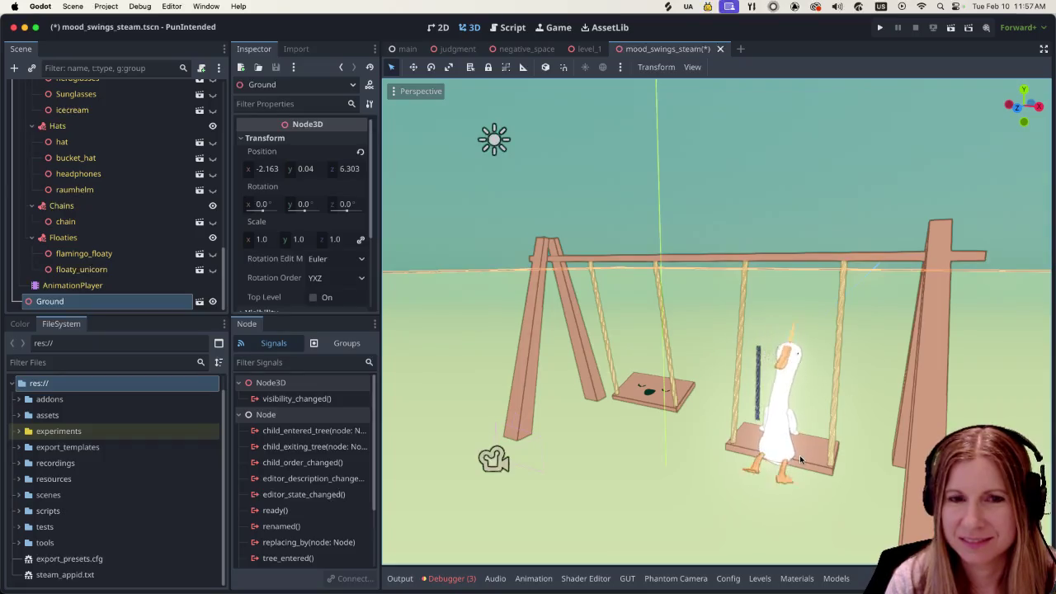
pyautogui.scroll(-3, 838, 427)
pyautogui.scroll(5, 838, 423)
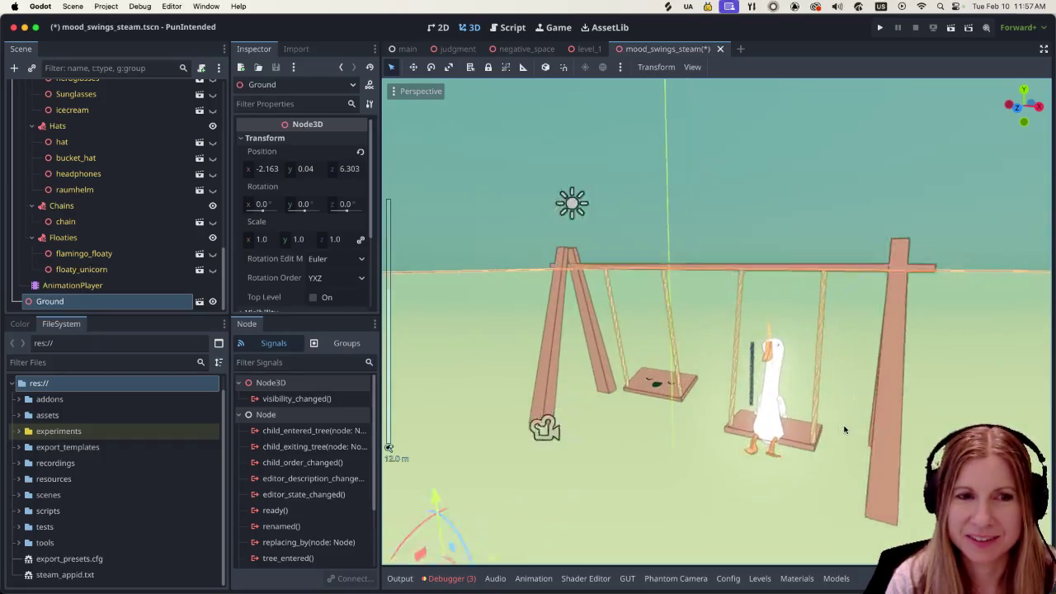
pyautogui.moveTo(880, 384); pyautogui.dragTo(884, 418)
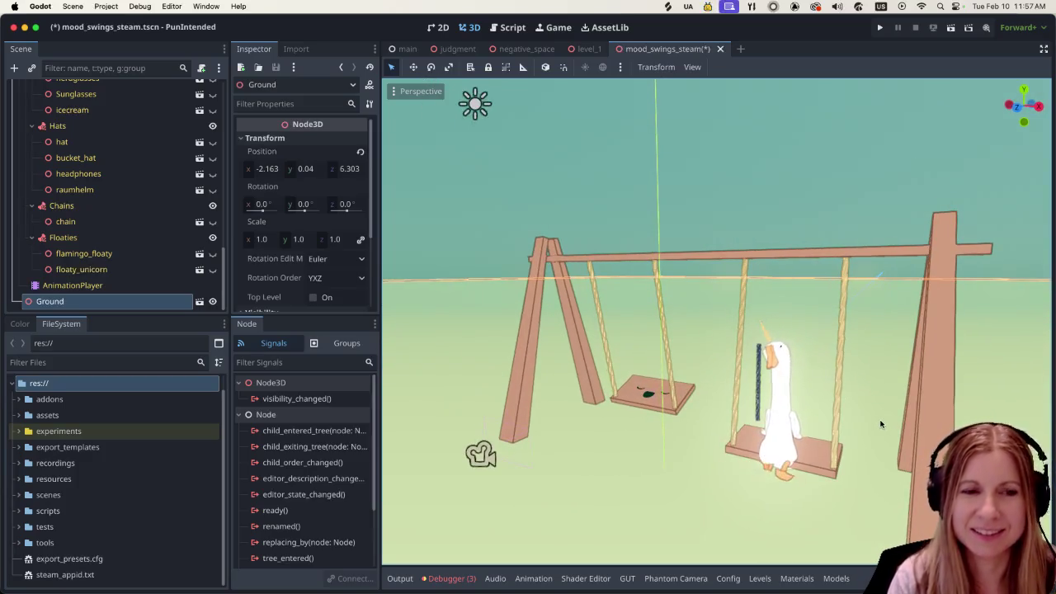
pyautogui.moveTo(884, 581)
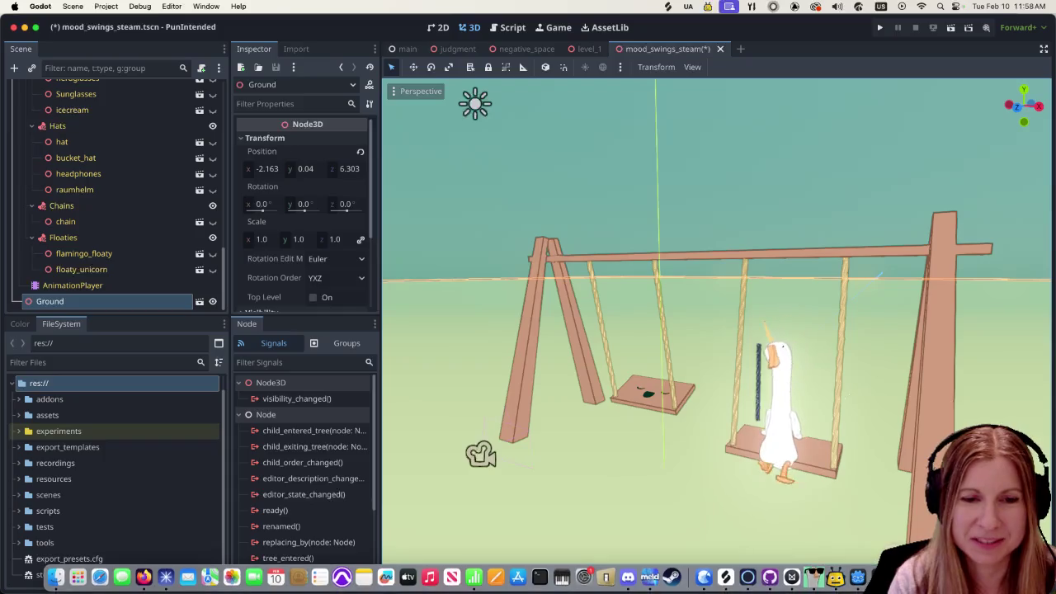
pyautogui.click(880, 577)
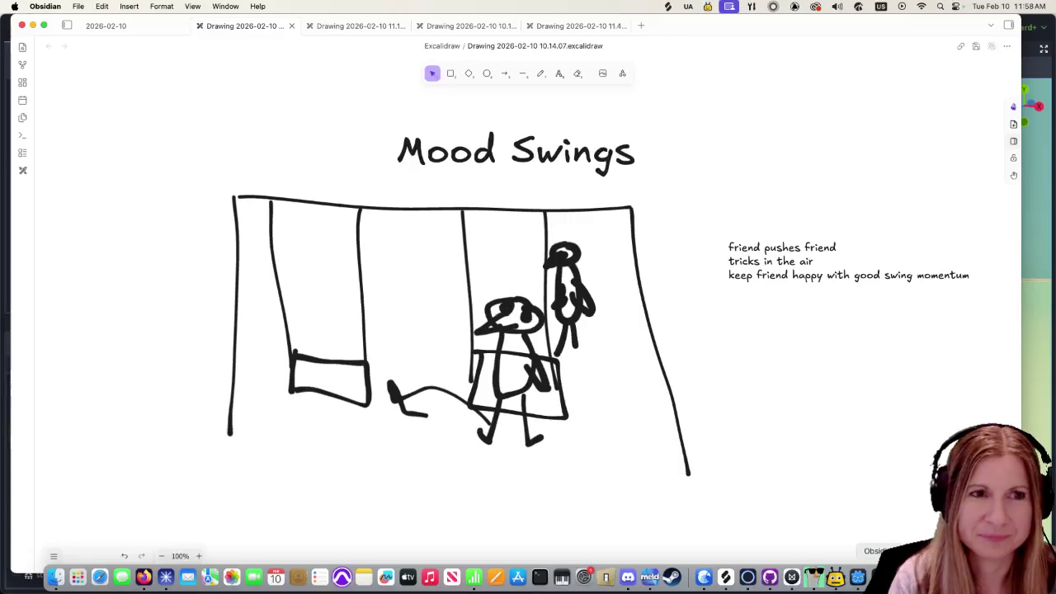
# Review the Mood Swings sketch on the Excalidraw canvas.
pyautogui.scroll(-5, 558, 268)
pyautogui.scroll(5, 558, 268)
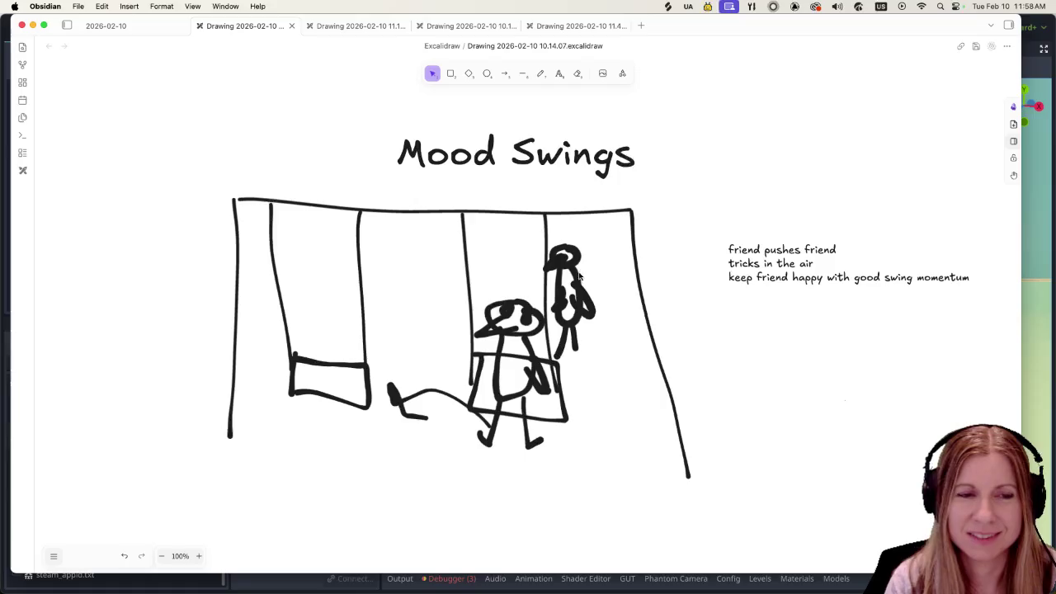
pyautogui.scroll(2, 705, 297)
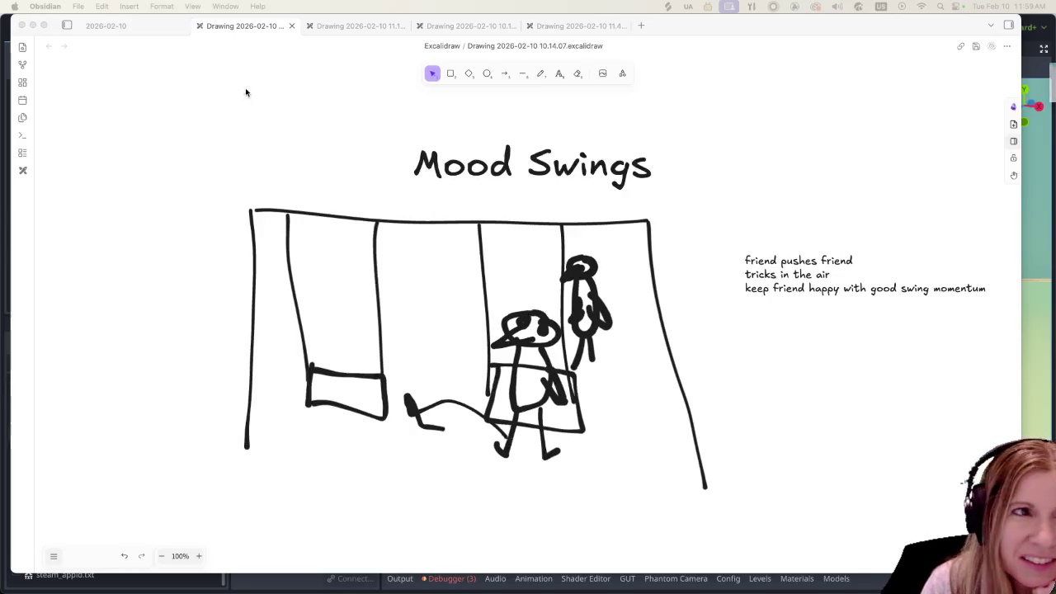
# Switch to Firefox's caveman games results and highlight, then clear, 'Ughlympics' in the top title.
pyautogui.press('super+Tab')
pyautogui.moveTo(293, 208); pyautogui.dragTo(414, 208)
pyautogui.click(481, 219)
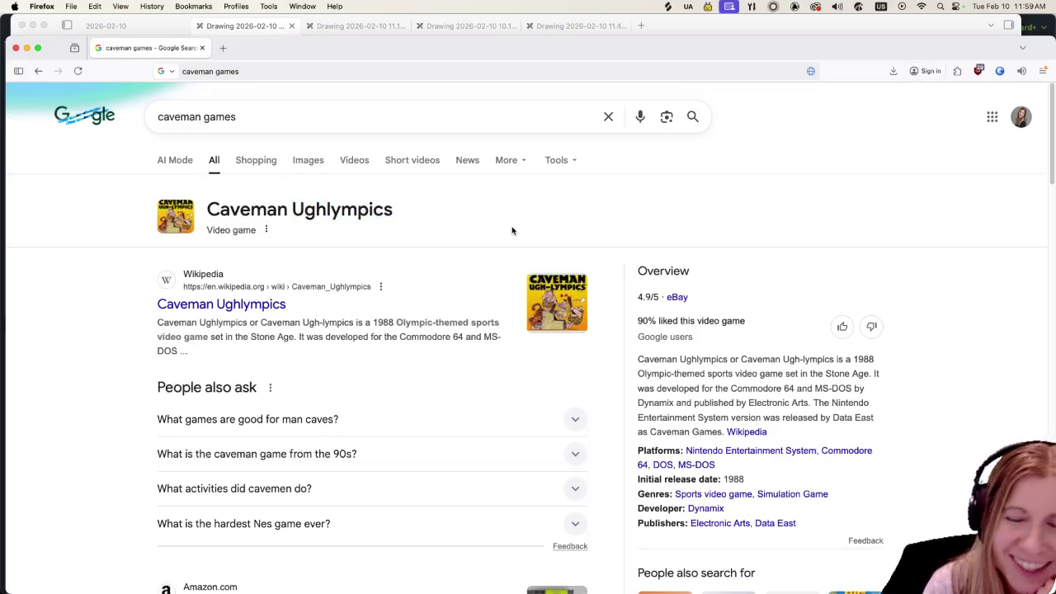
# Drag the Firefox window off to the right to reveal the Mood Swings sketch.
pyautogui.press('super+Tab')
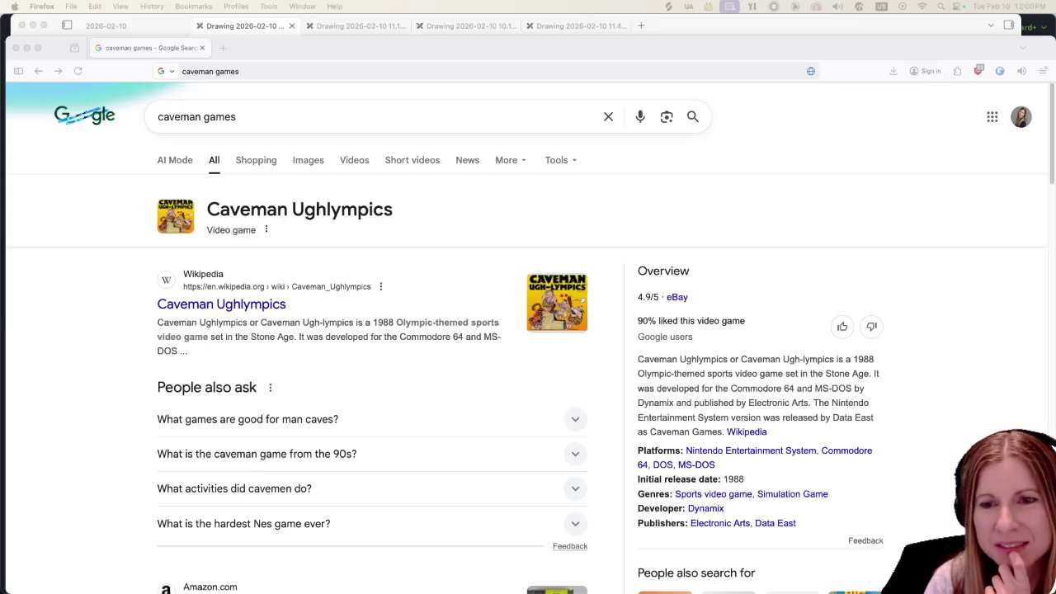
pyautogui.moveTo(244, 58); pyautogui.dragTo(1055, 41)
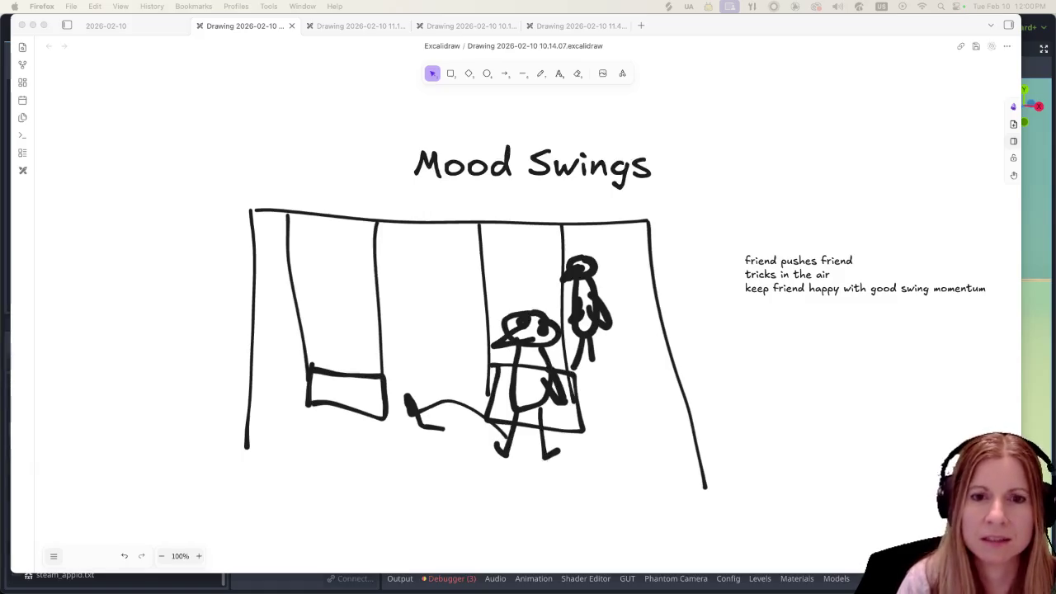
# Back in Godot, quick-open level_2_screenshot.tscn by searching for 'level_2'.
pyautogui.press('super+Tab')
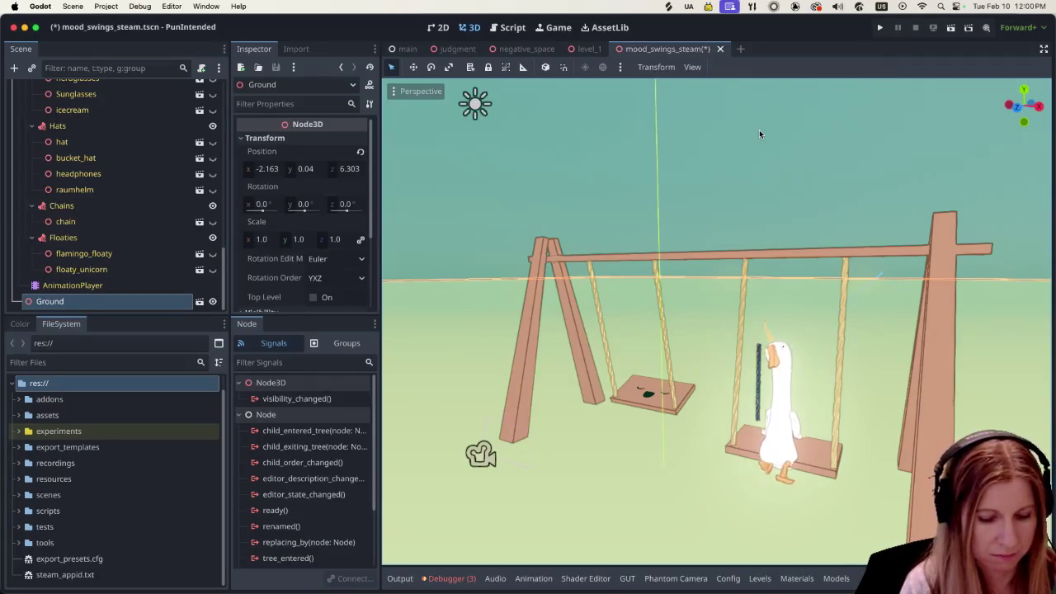
pyautogui.hotkey('shift', 'alt', 'o')
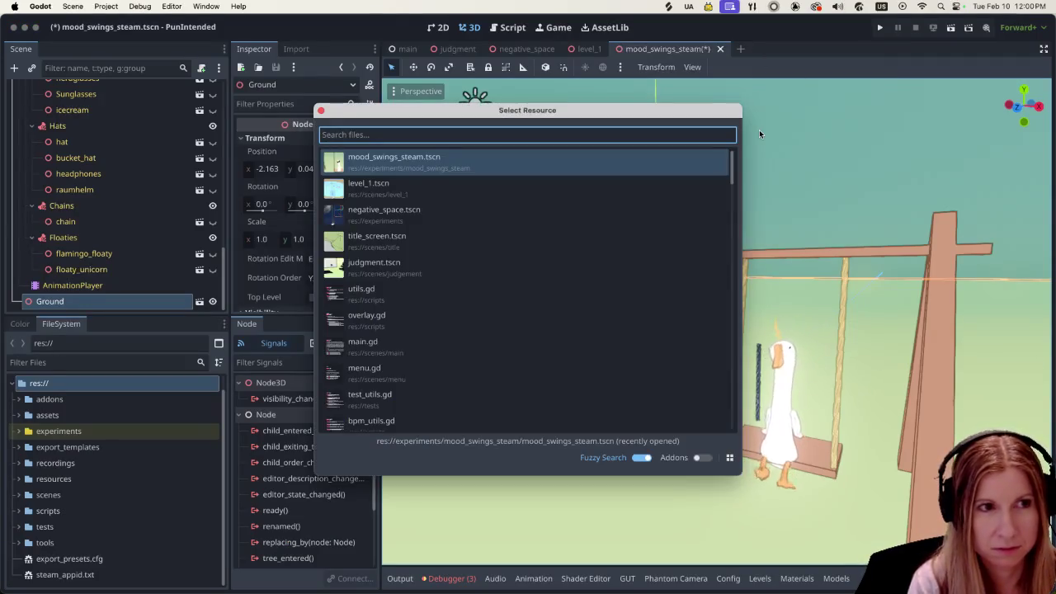
pyautogui.write('level')
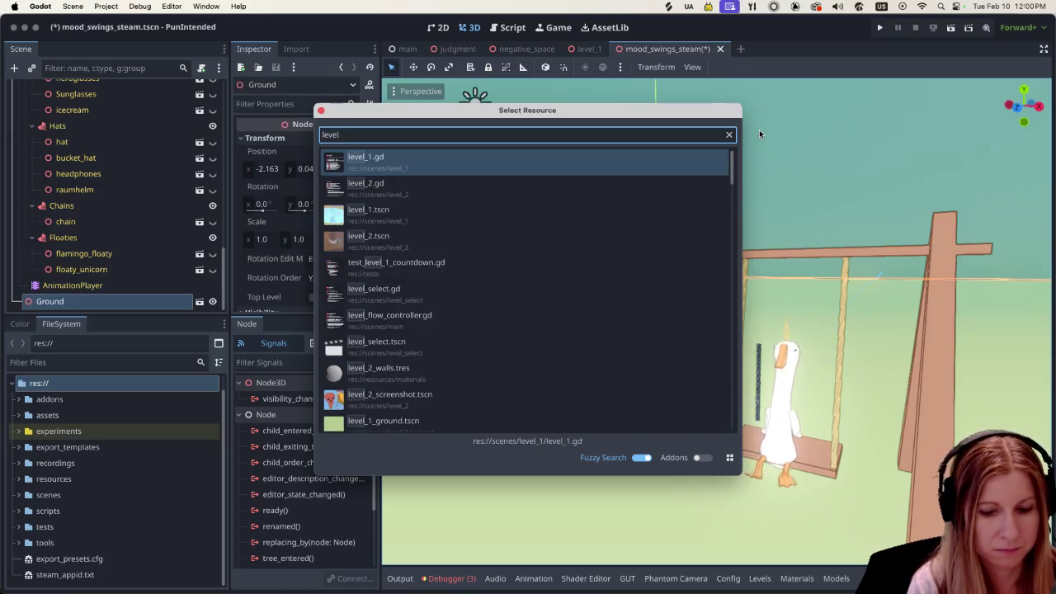
pyautogui.write('_2')
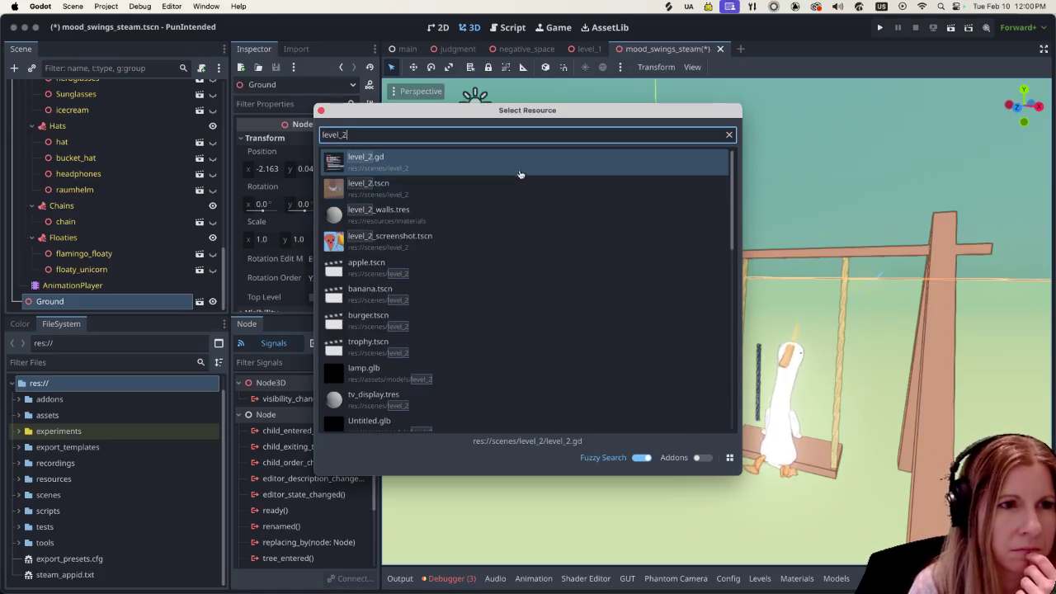
pyautogui.doubleClick(547, 235)
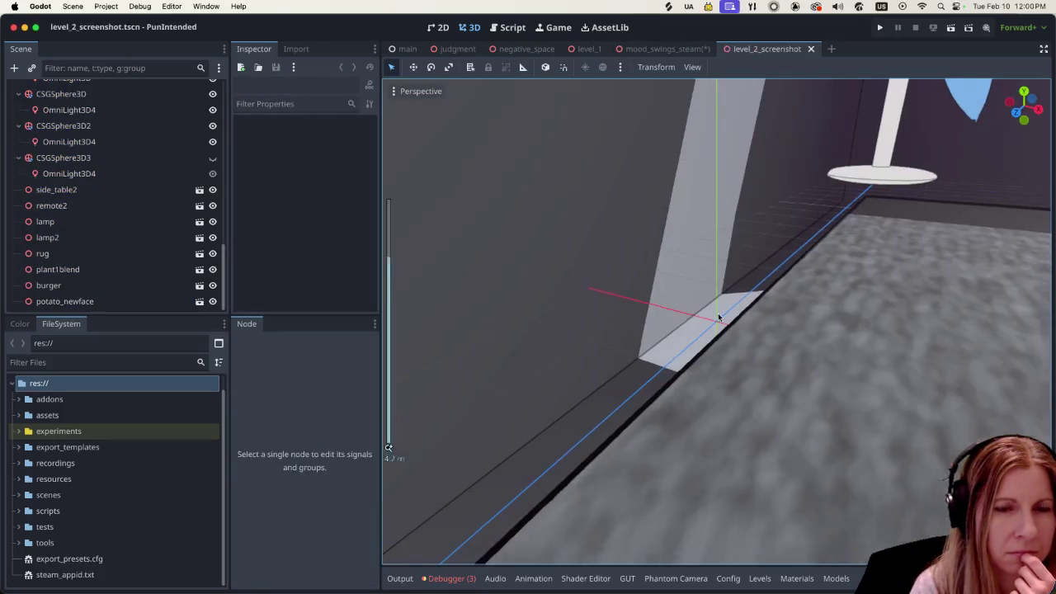
# Orbit and zoom the viewport to a higher front view of the desk, sofa, potato and goose.
pyautogui.scroll(-10, 717, 318)
pyautogui.moveTo(929, 386); pyautogui.dragTo(837, 372)
pyautogui.scroll(5, 697, 393)
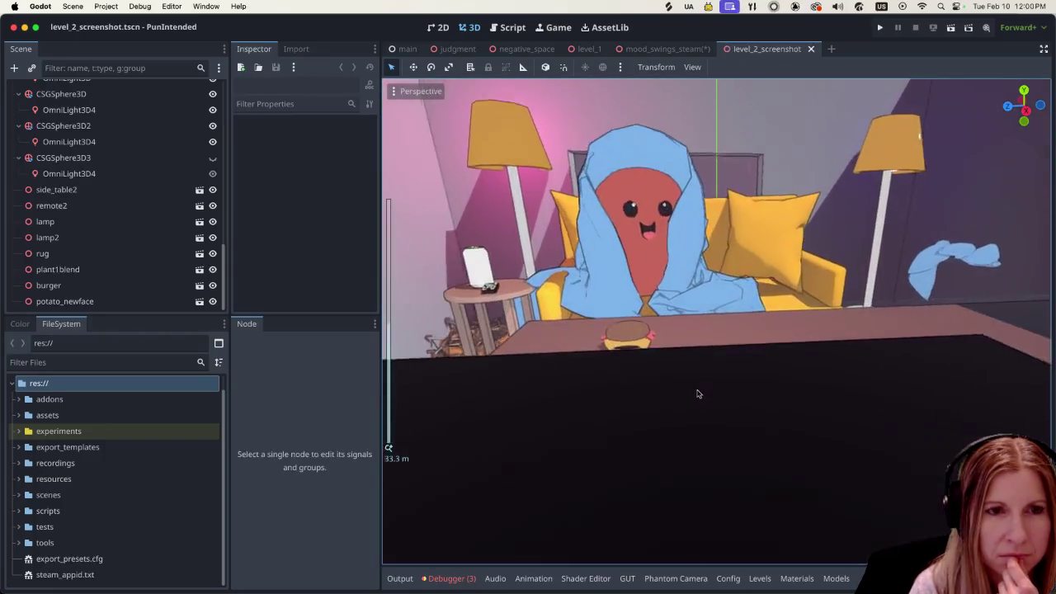
pyautogui.scroll(3, 697, 393)
pyautogui.scroll(-5, 719, 342)
pyautogui.moveTo(719, 342)
pyautogui.mouseDown()
pyautogui.moveTo(719, 306)
pyautogui.moveTo(796, 281)
pyautogui.moveTo(938, 310)
pyautogui.mouseUp()
pyautogui.scroll(-4, 719, 305)
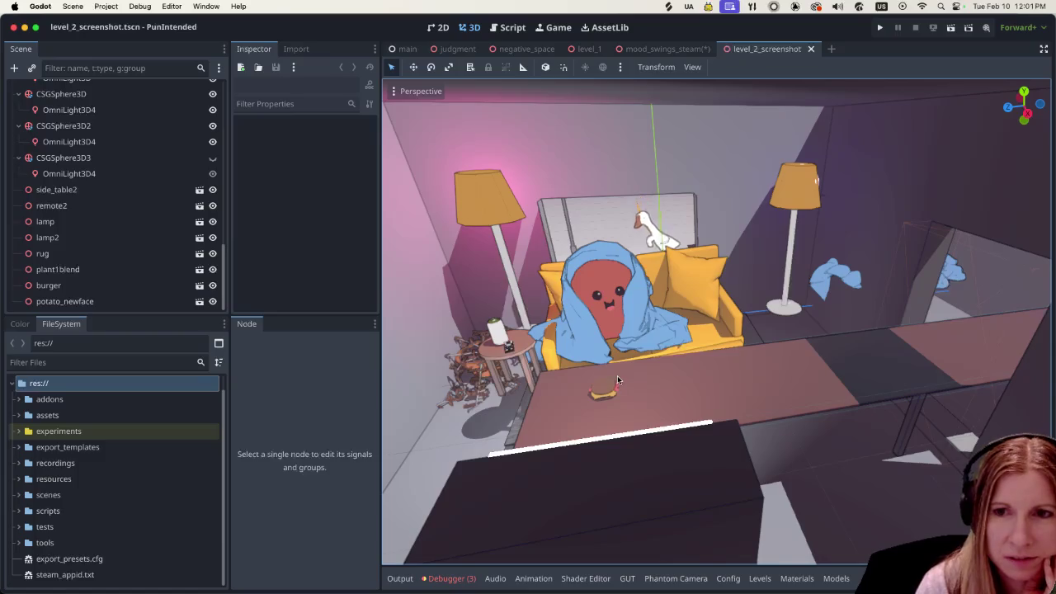
pyautogui.scroll(2, 614, 377)
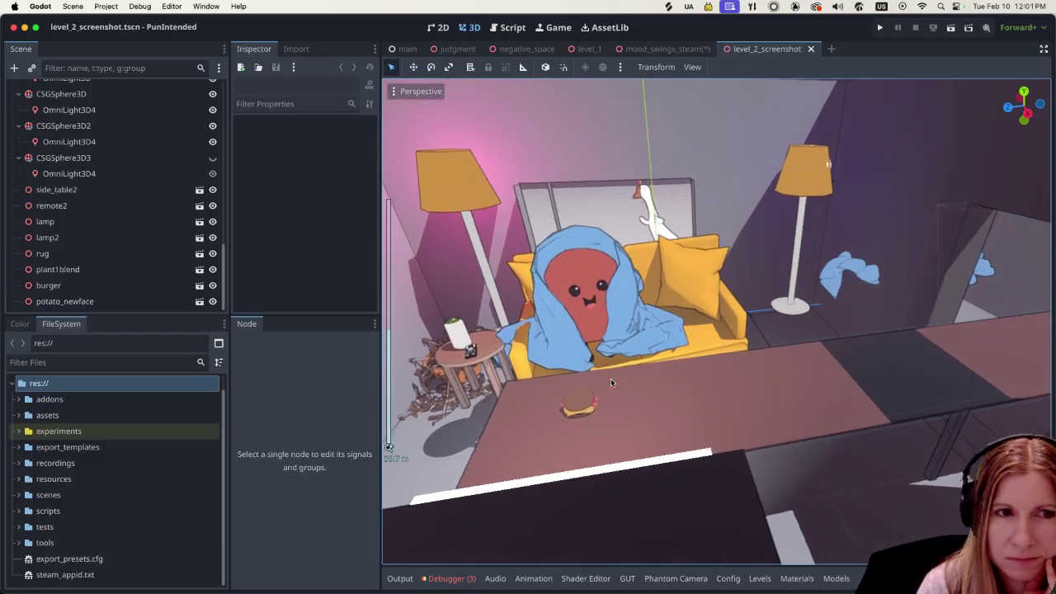
pyautogui.scroll(2, 610, 382)
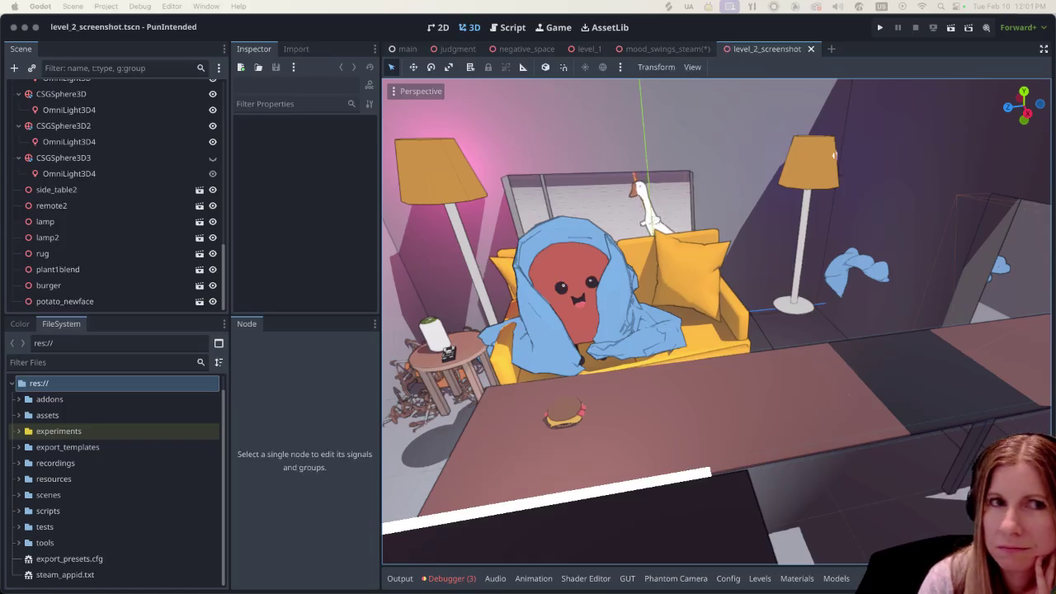
# Watch the Electroplankton video full screen, skimming to 1:18, 6:52, 7:22, 9:16 and 11:27.
pyautogui.click(112, 55)
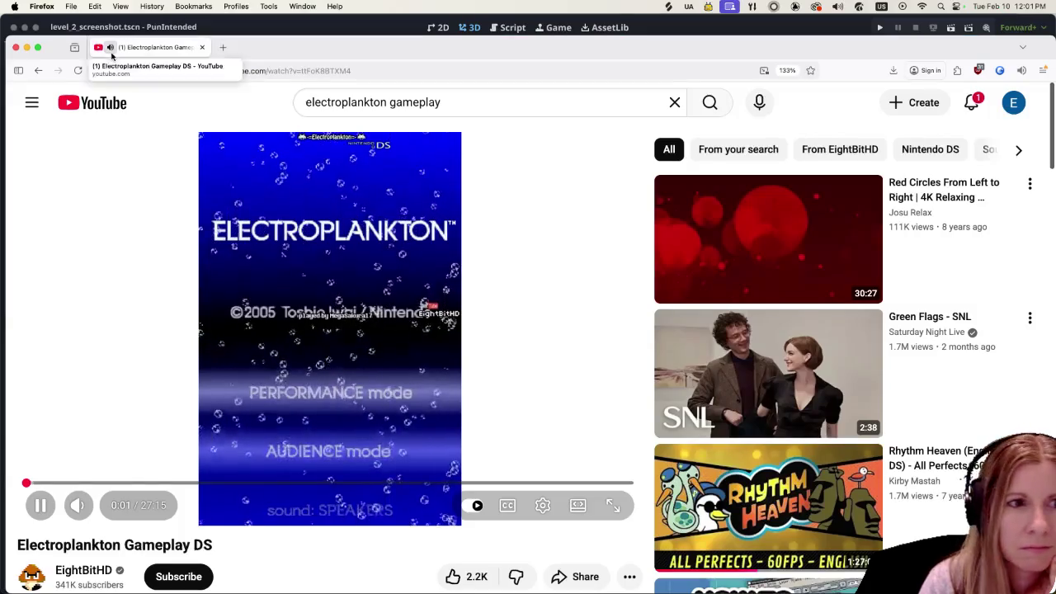
pyautogui.click(613, 505)
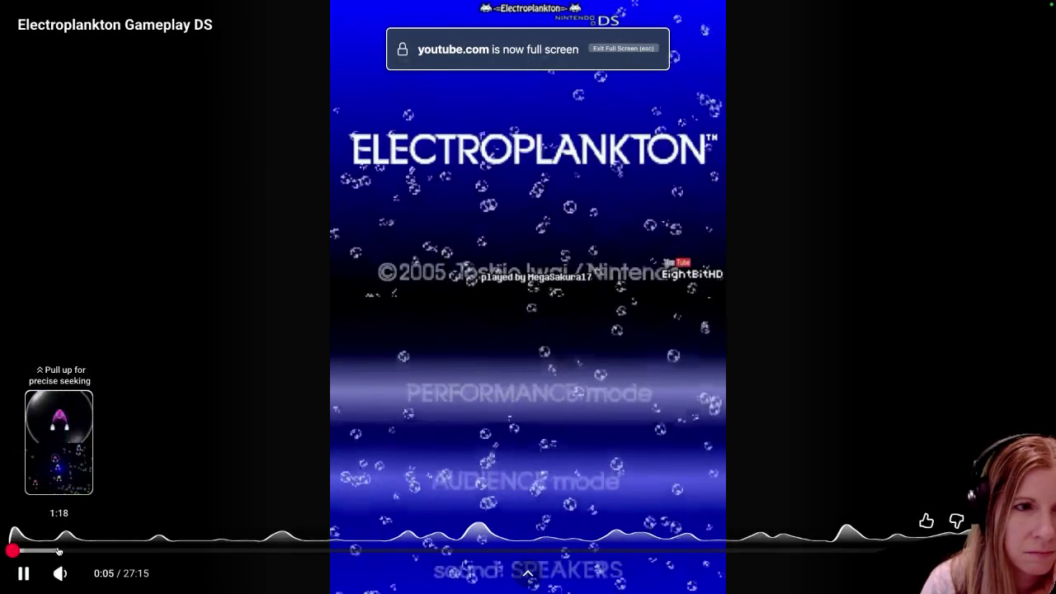
pyautogui.click(59, 551)
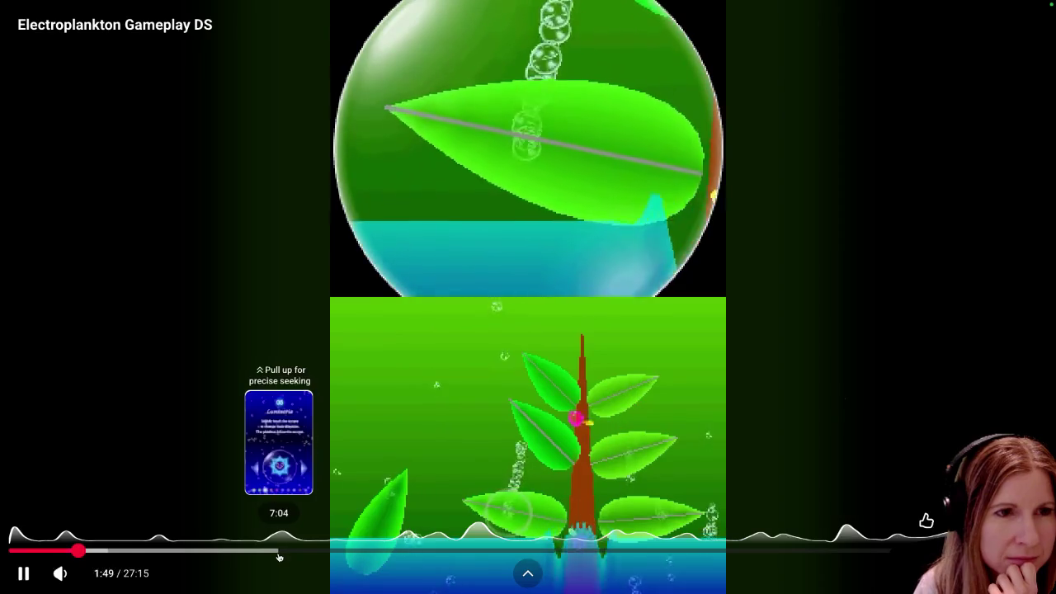
pyautogui.click(271, 555)
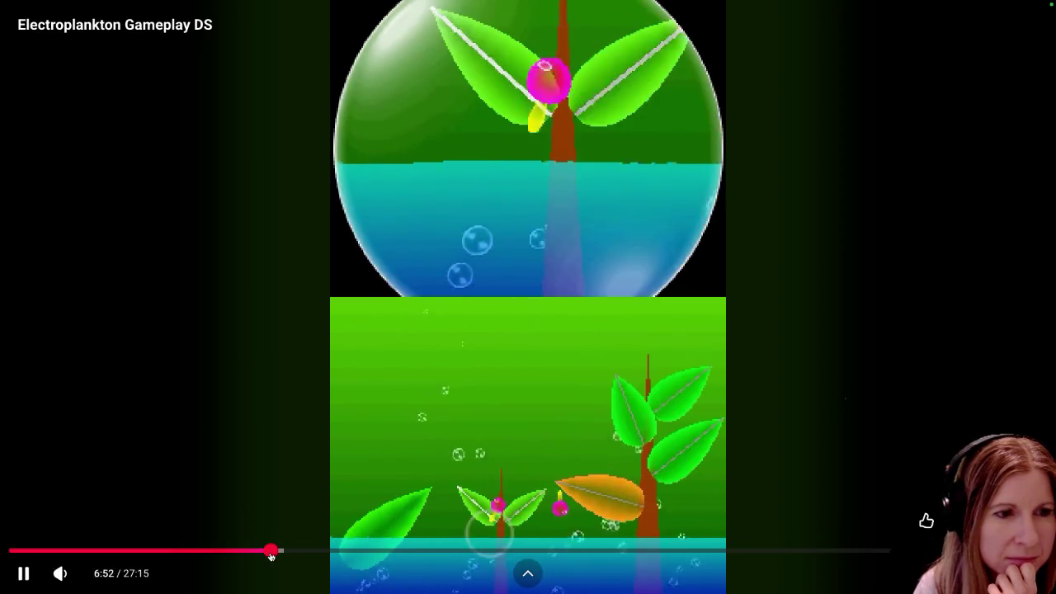
pyautogui.click(291, 555)
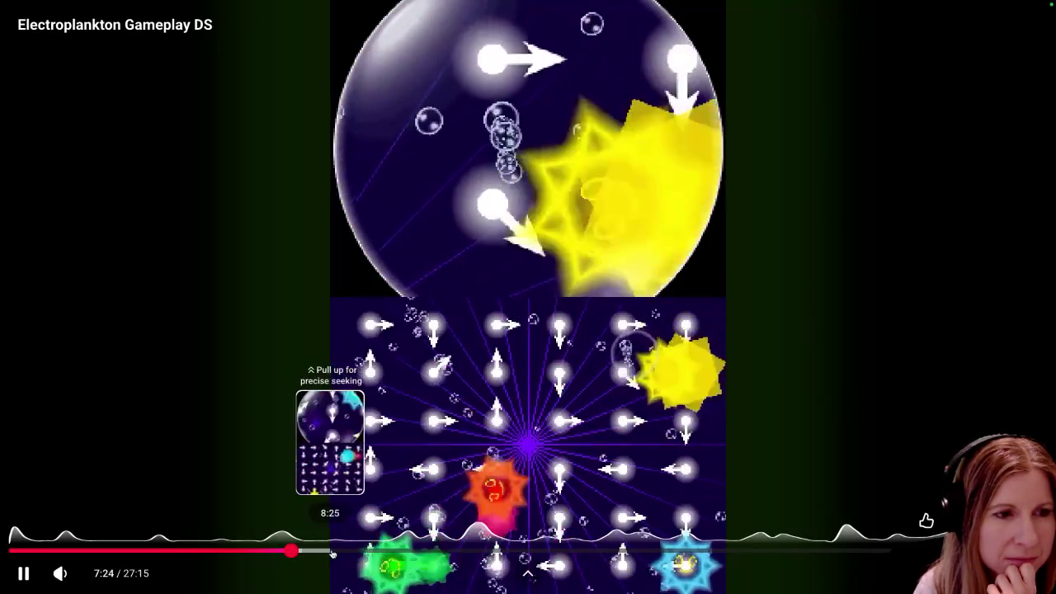
pyautogui.click(362, 552)
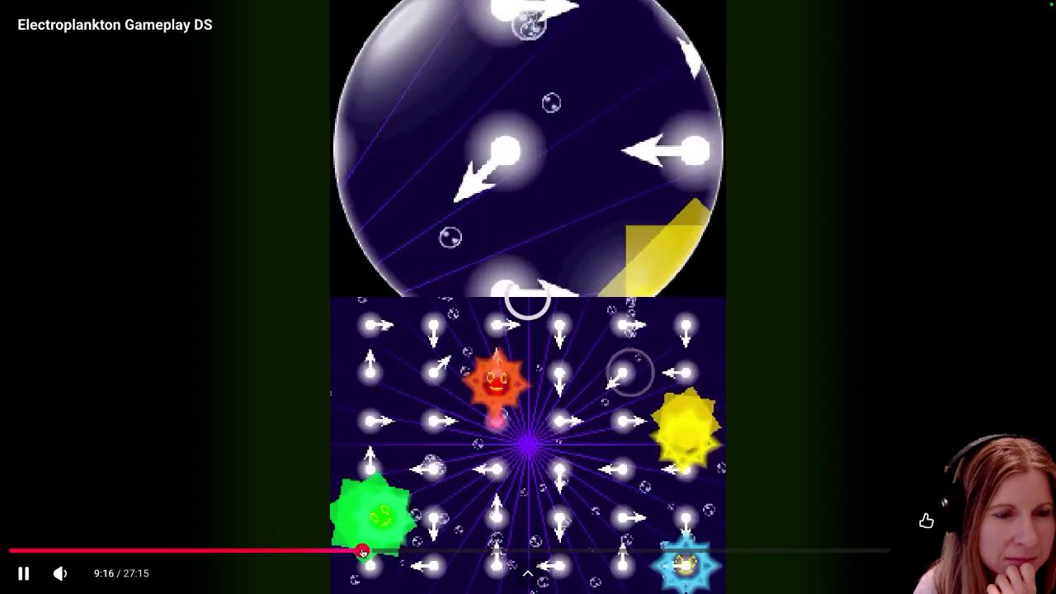
pyautogui.click(445, 554)
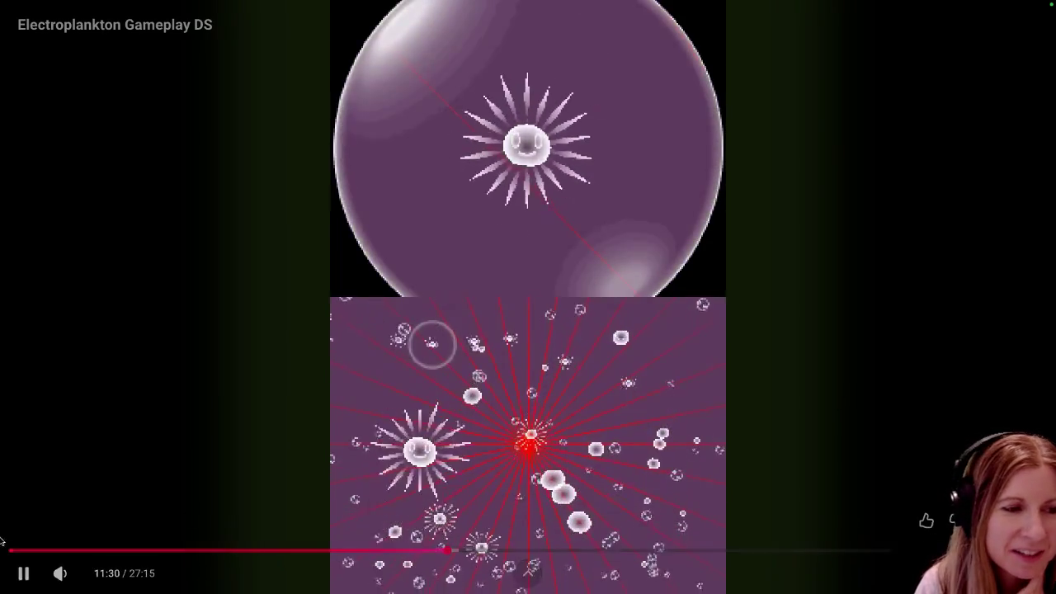
# Pause the Electroplankton video, leave full screen, and move on to the Rhythm Heaven video.
pyautogui.click(23, 573)
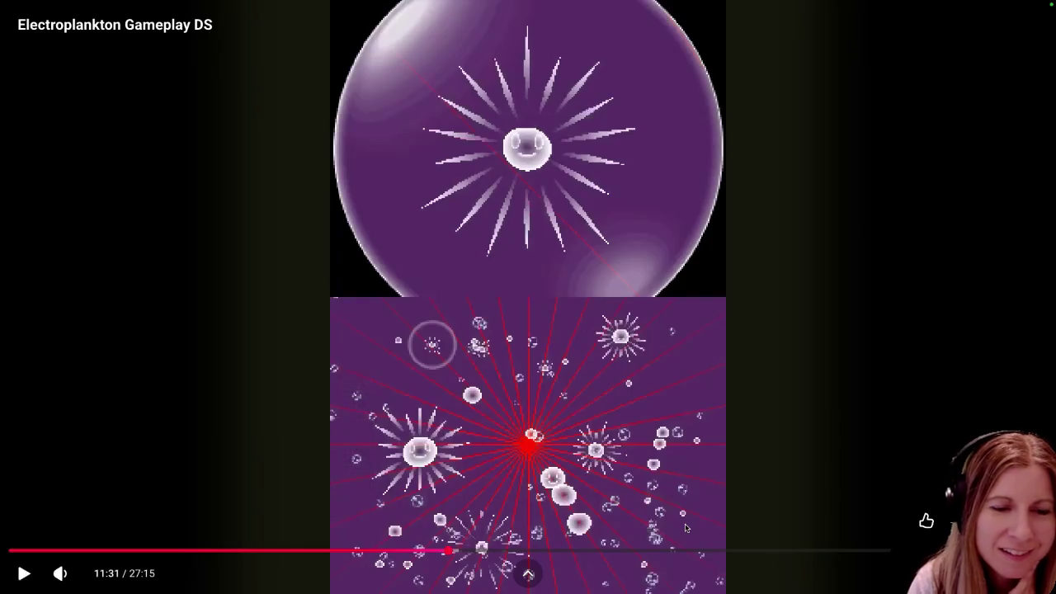
pyautogui.press('Escape')
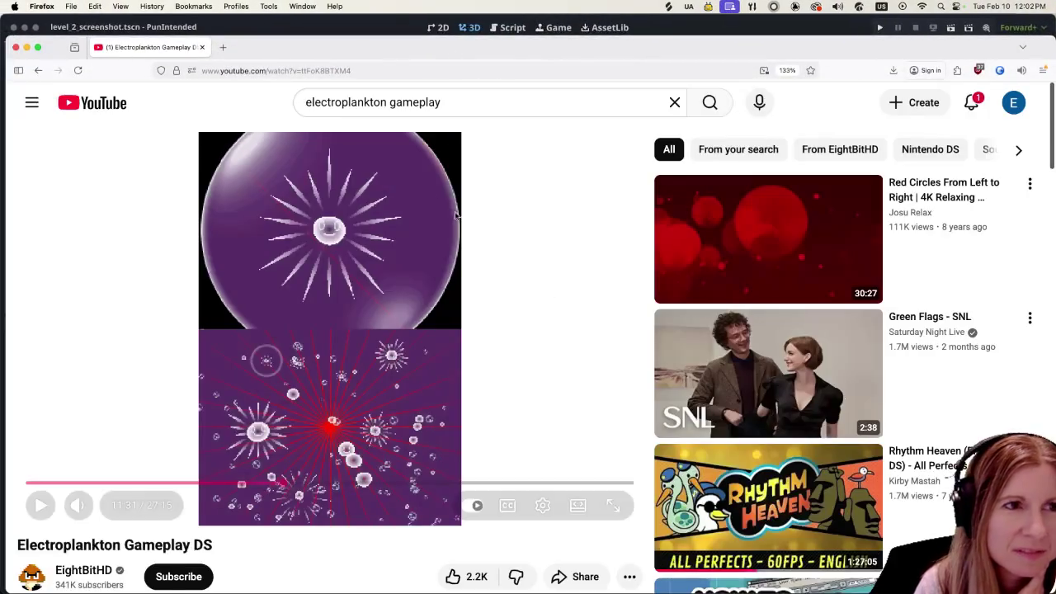
pyautogui.click(259, 30)
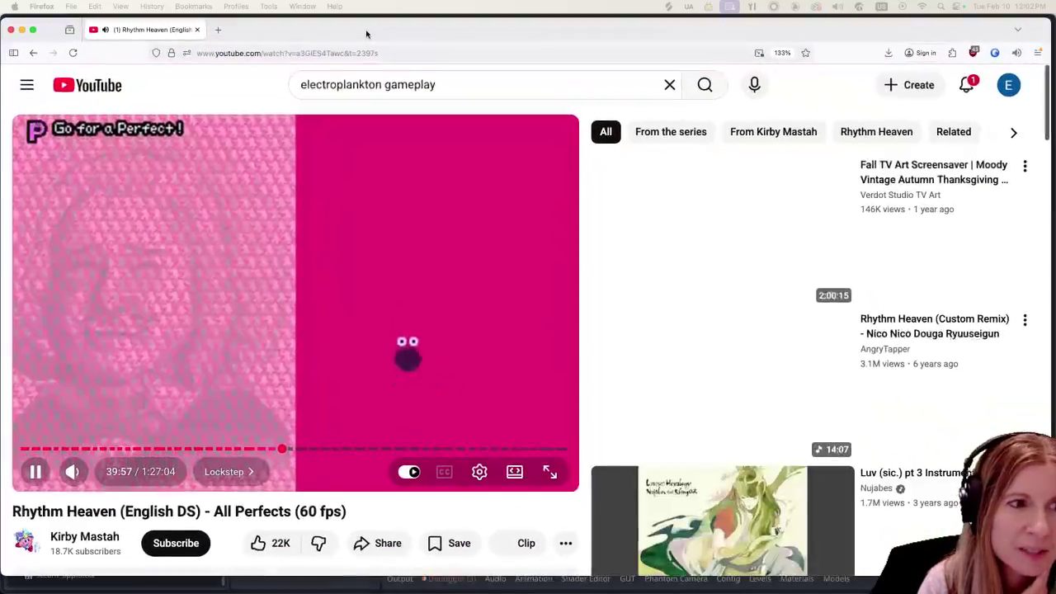
# Jump the Rhythm Heaven video back to the Rhythm Rally ping-pong game and resume playback.
pyautogui.click(35, 471)
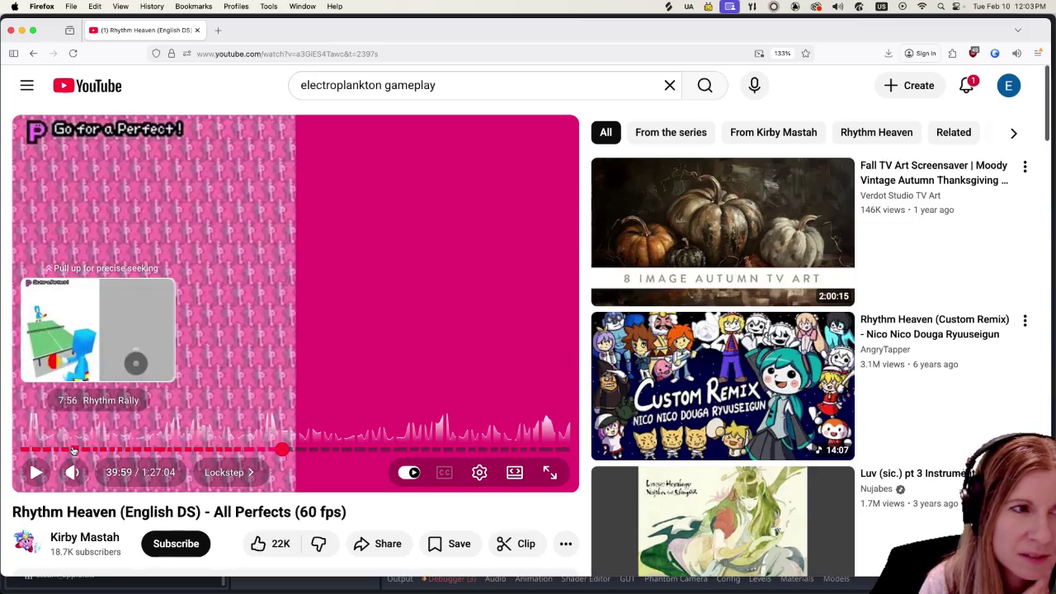
pyautogui.click(72, 450)
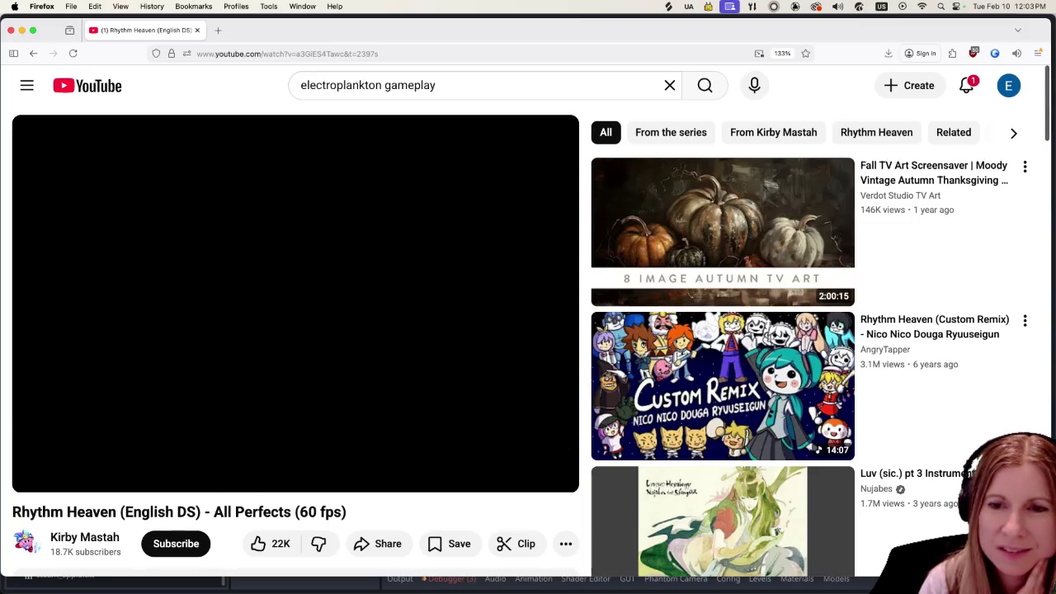
pyautogui.click(36, 476)
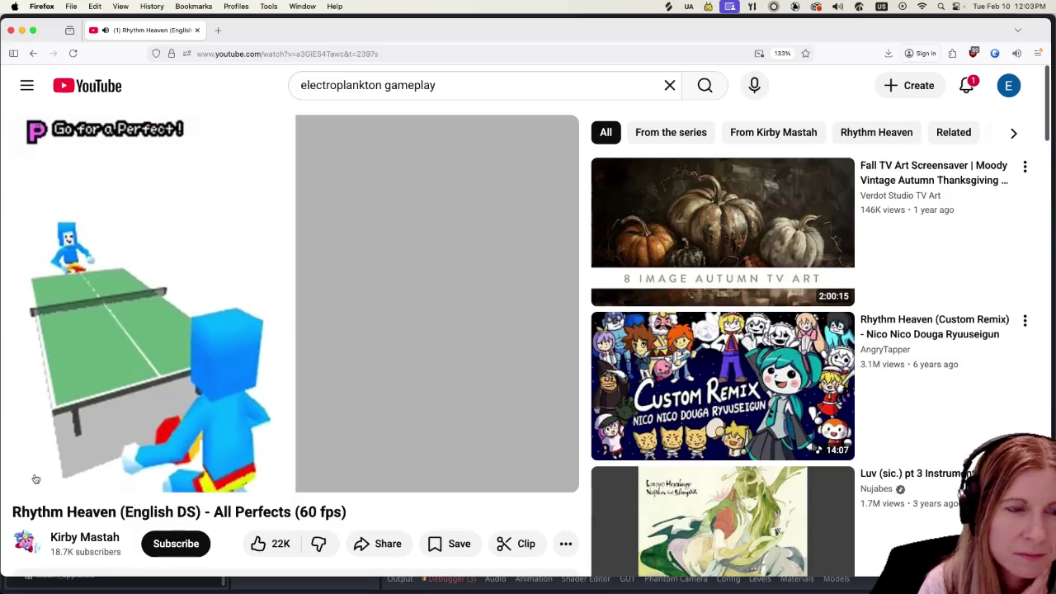
pyautogui.moveTo(36, 476)
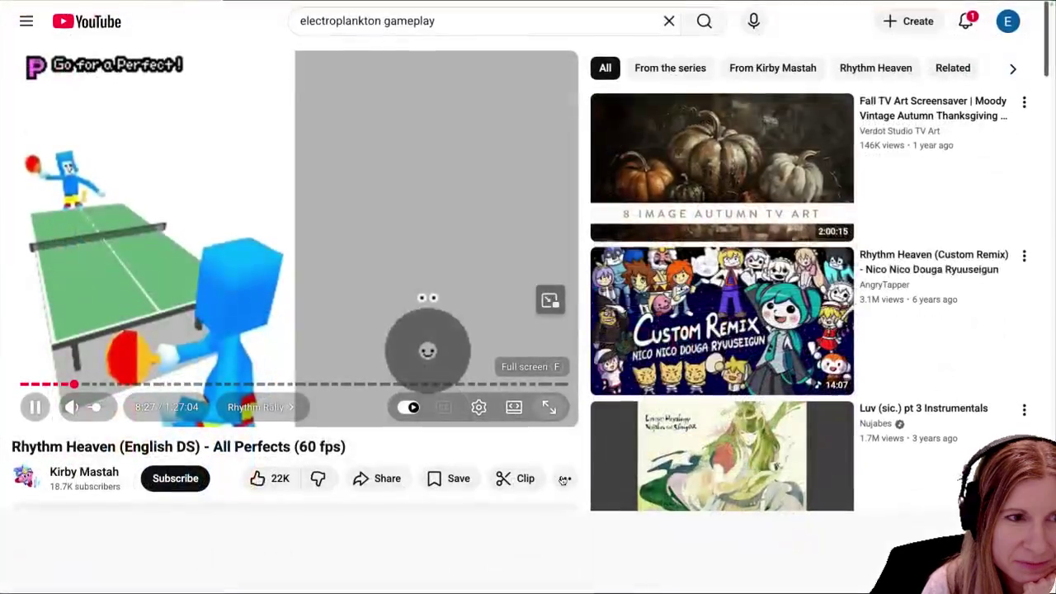
# Watch the Rhythm Rally footage full screen, then pause it around 9:15.
pyautogui.click(549, 472)
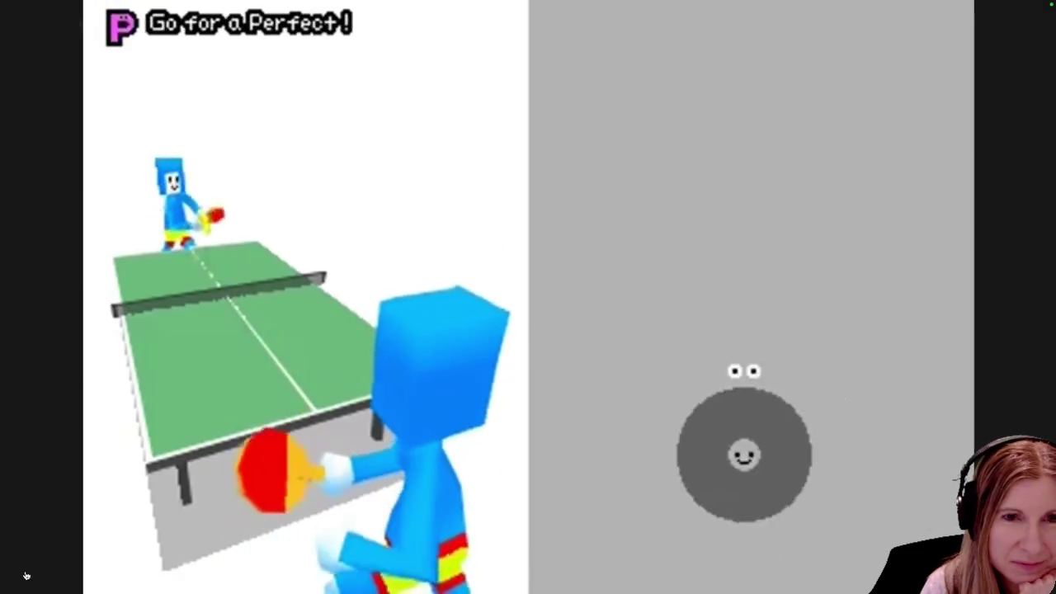
pyautogui.moveTo(24, 573)
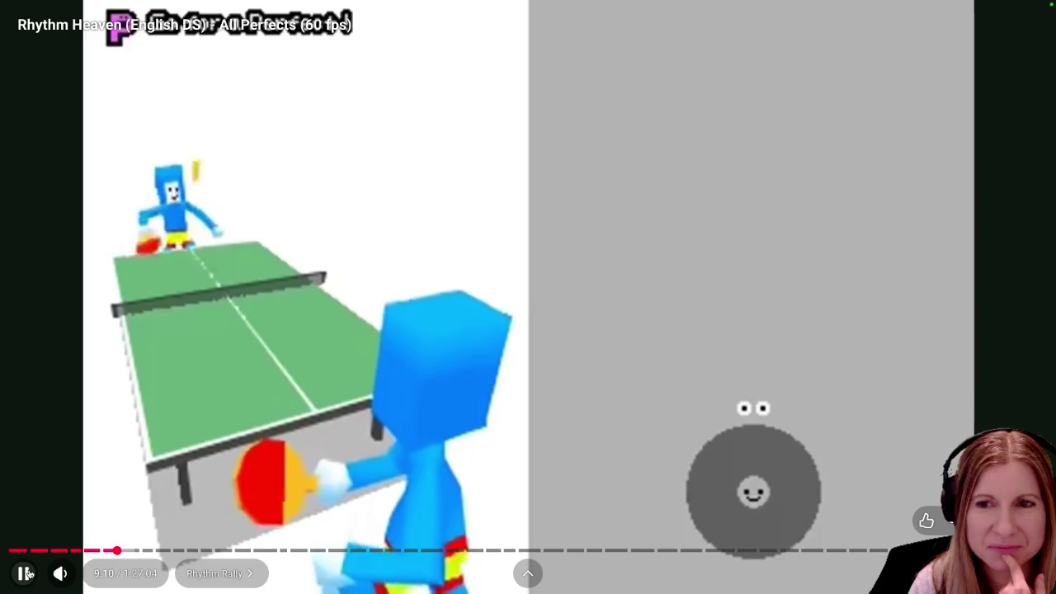
pyautogui.click(25, 573)
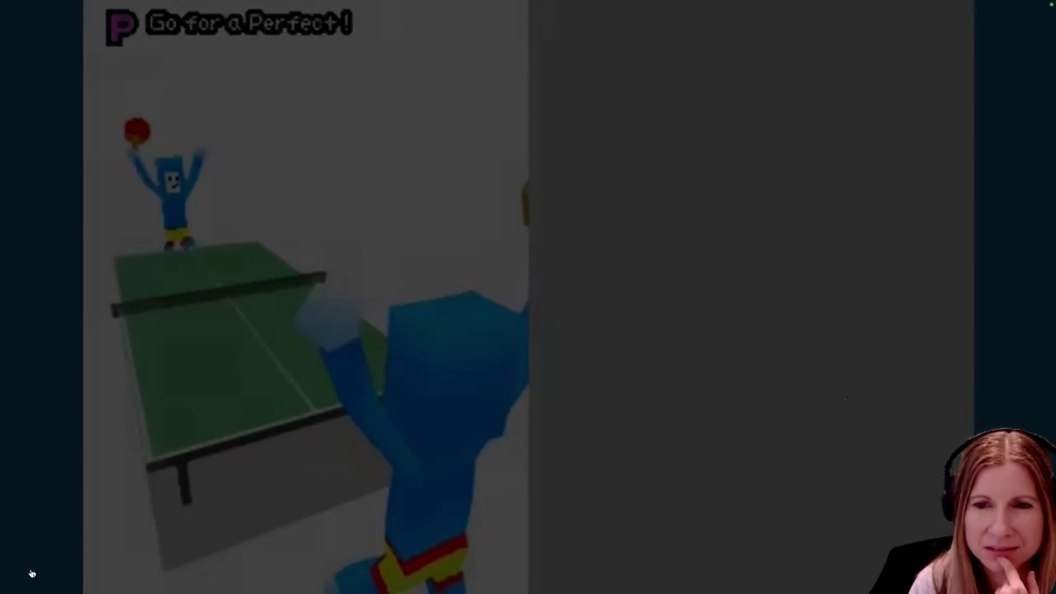
# Scrub to the Fillbots game at 3:47, play it briefly and pause at 3:53.
pyautogui.moveTo(32, 570)
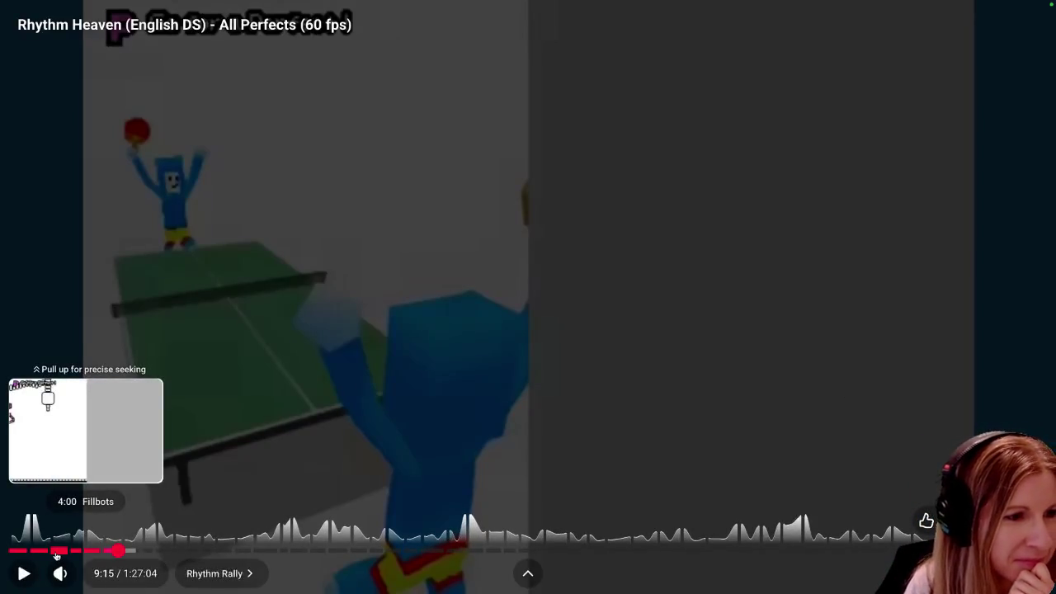
pyautogui.moveTo(54, 555); pyautogui.dragTo(53, 555)
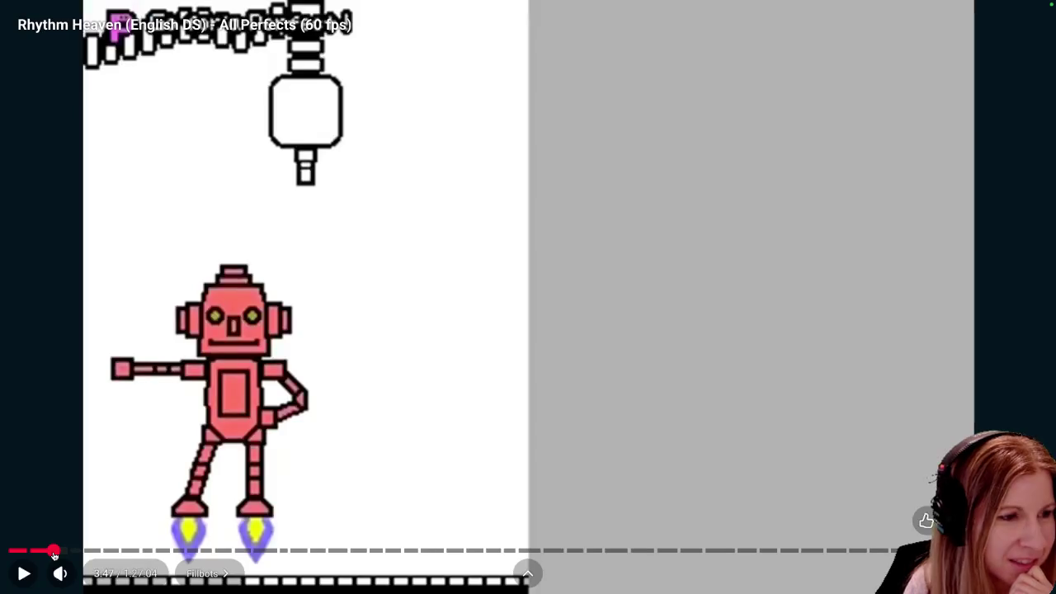
pyautogui.click(23, 573)
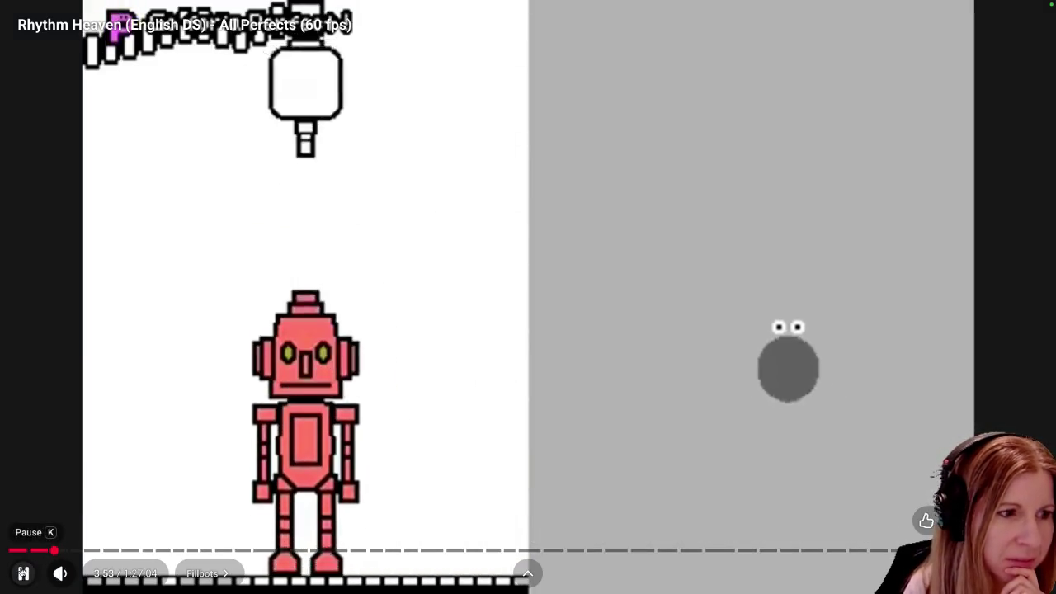
pyautogui.click(23, 573)
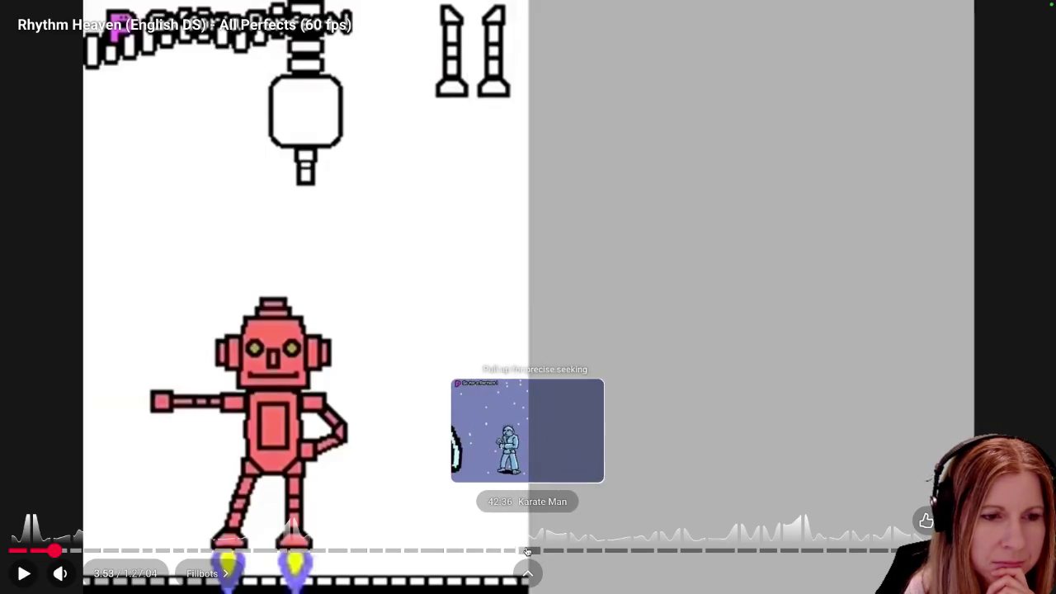
# Skip ahead to the Karate Man game, pause at 42:34, and exit full screen.
pyautogui.moveTo(528, 551); pyautogui.dragTo(515, 550)
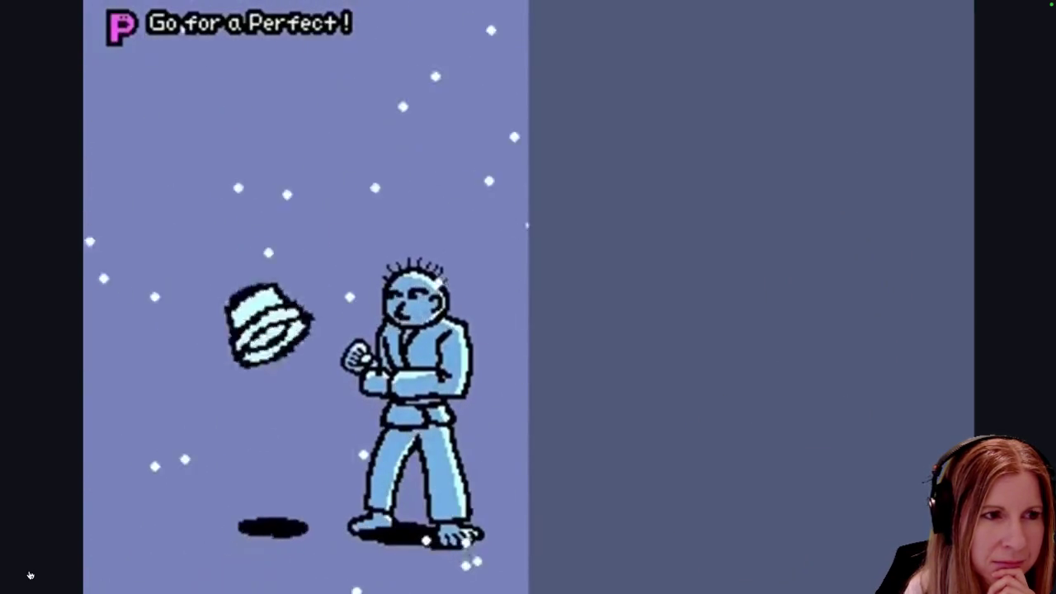
pyautogui.moveTo(28, 574)
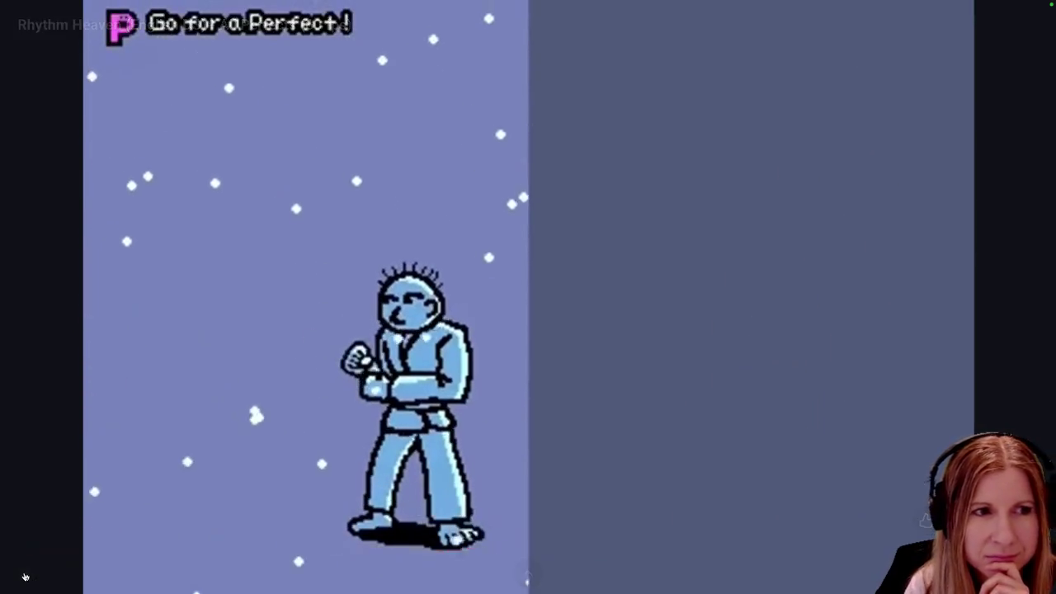
pyautogui.click(217, 517)
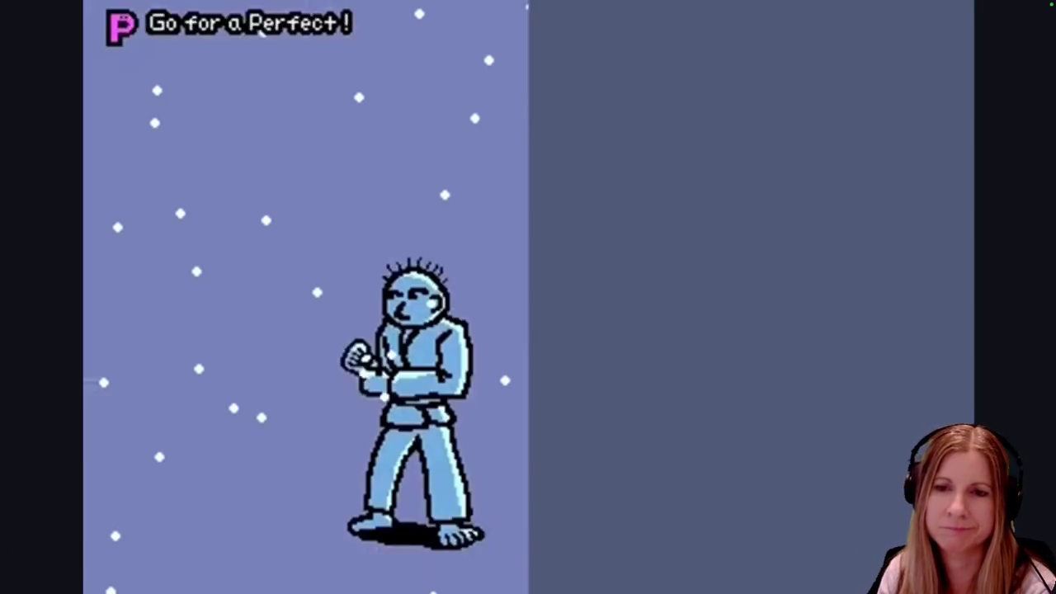
pyautogui.moveTo(452, 472)
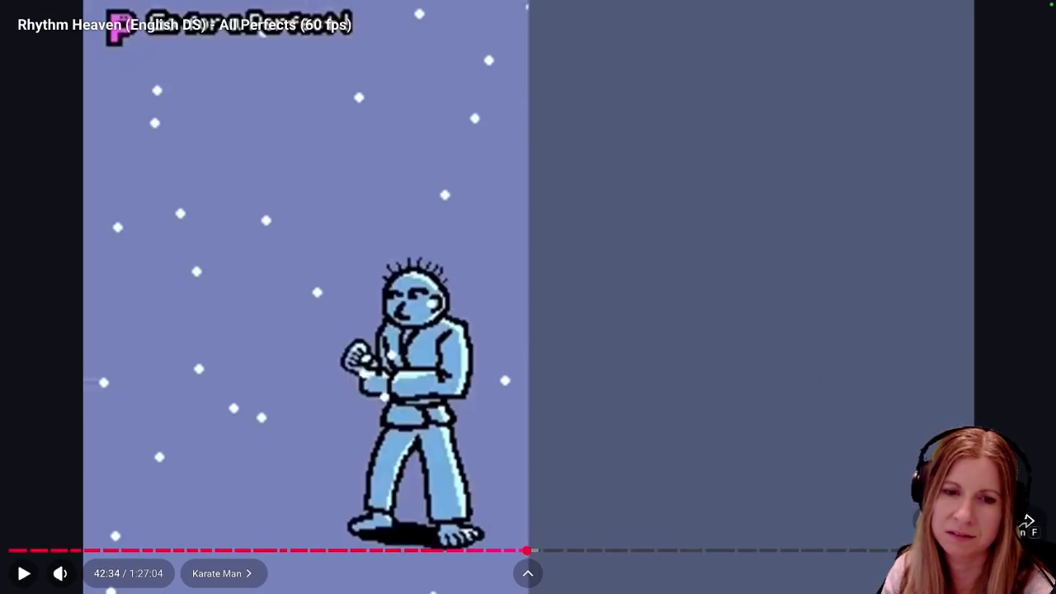
pyautogui.click(1026, 573)
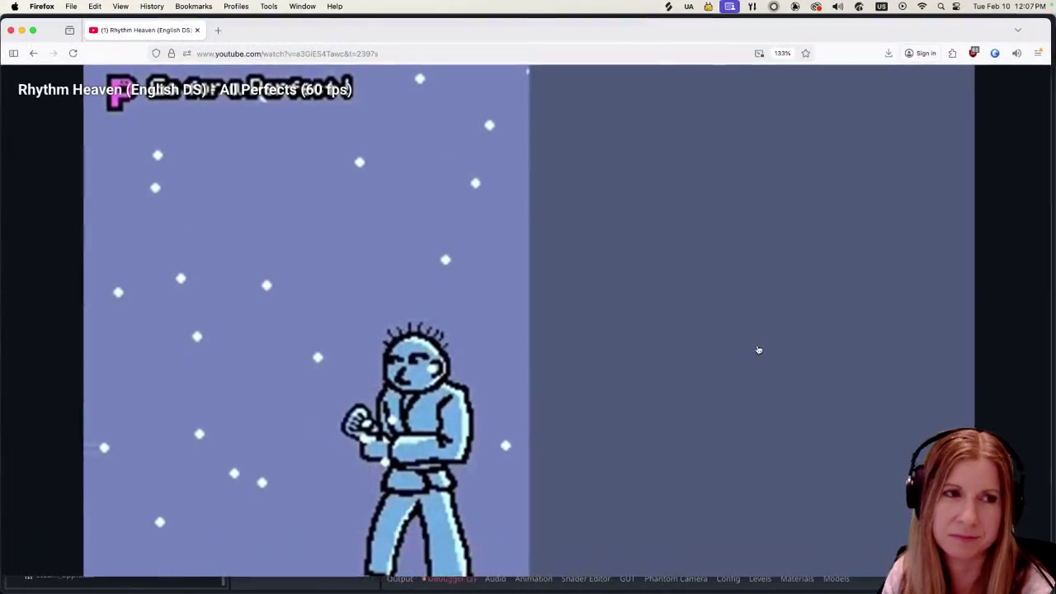
# Scrub past Rhythm Rally 2 and settle on the DJ School game around 23:02.
pyautogui.moveTo(291, 438)
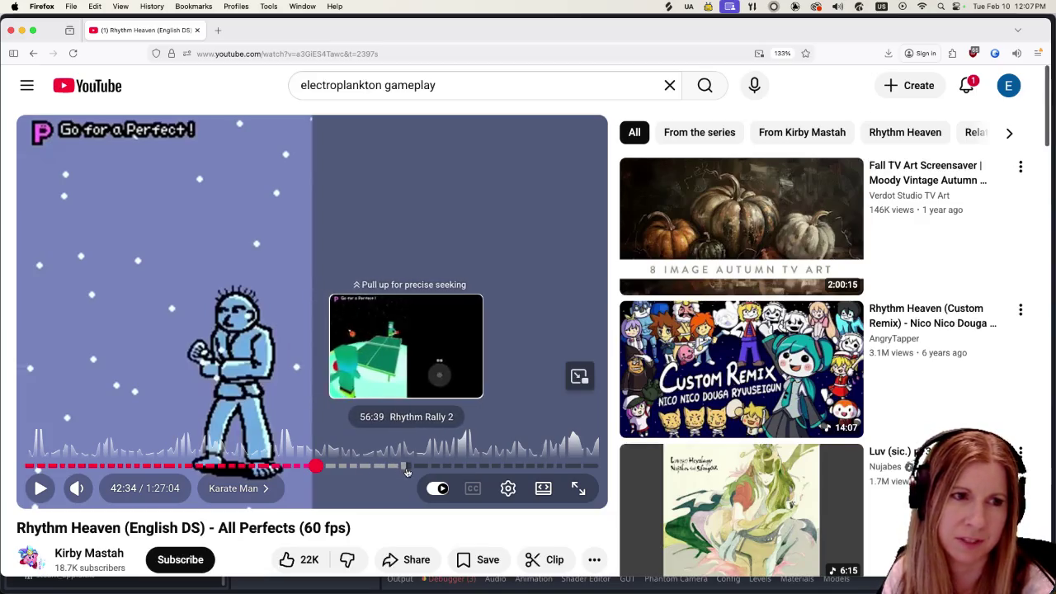
pyautogui.moveTo(405, 469); pyautogui.dragTo(405, 469)
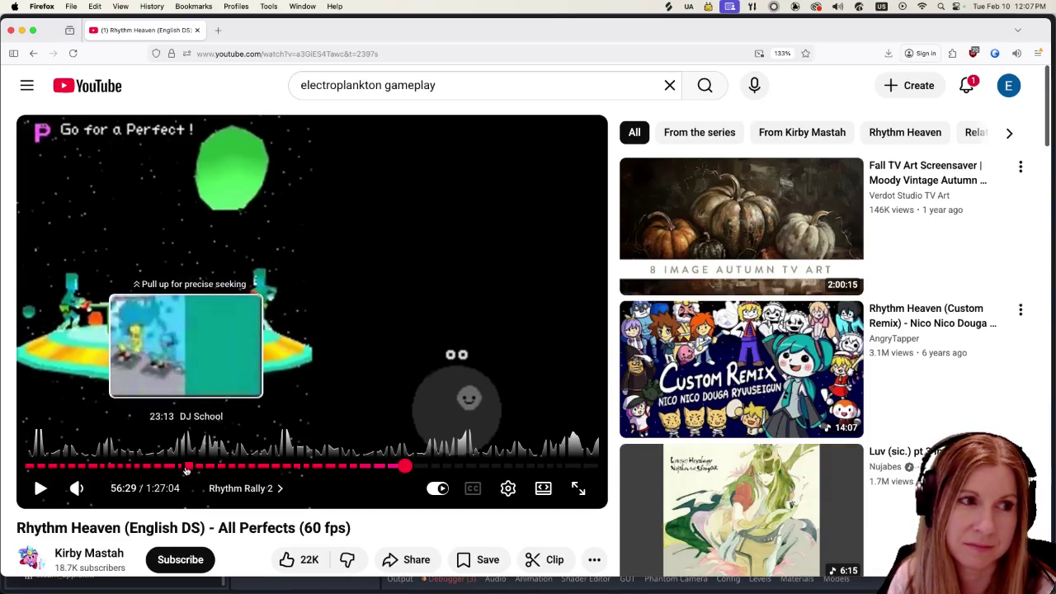
pyautogui.click(186, 469)
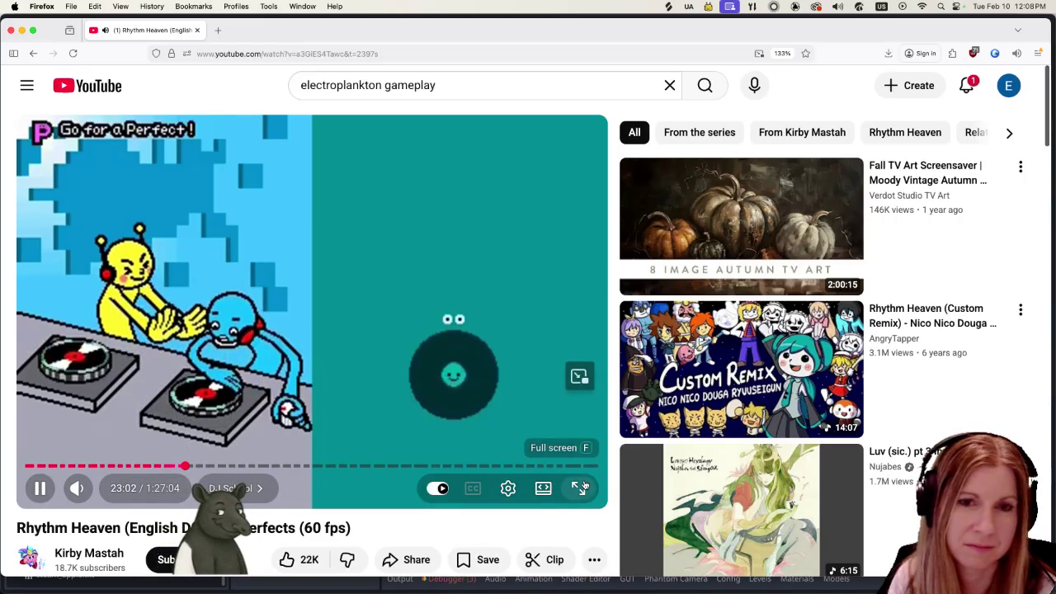
# Watch DJ School full screen, pause at 23:26, exit full screen and return to Godot.
pyautogui.click(578, 487)
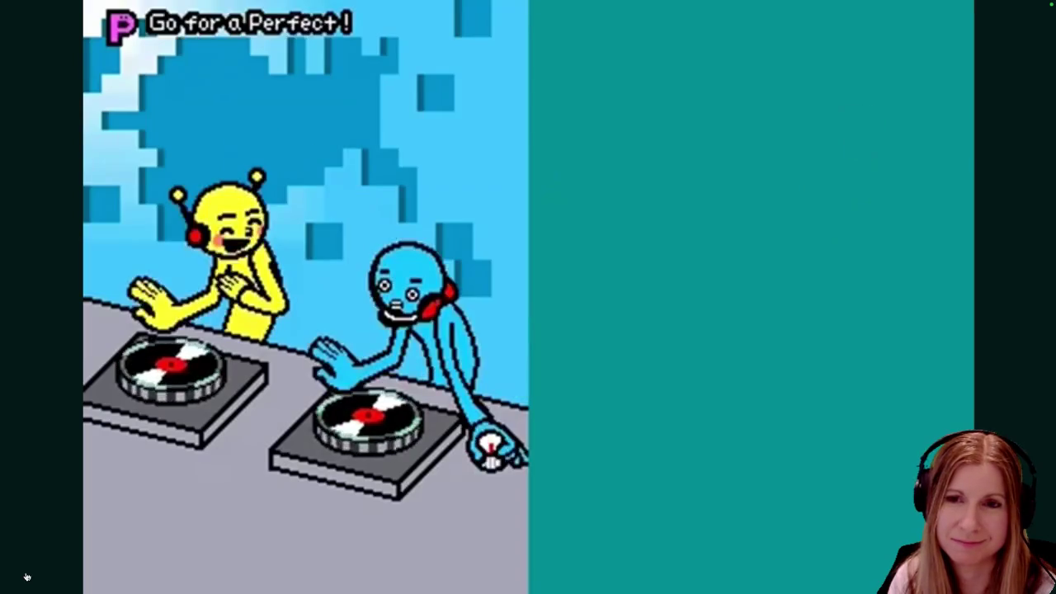
pyautogui.moveTo(25, 574)
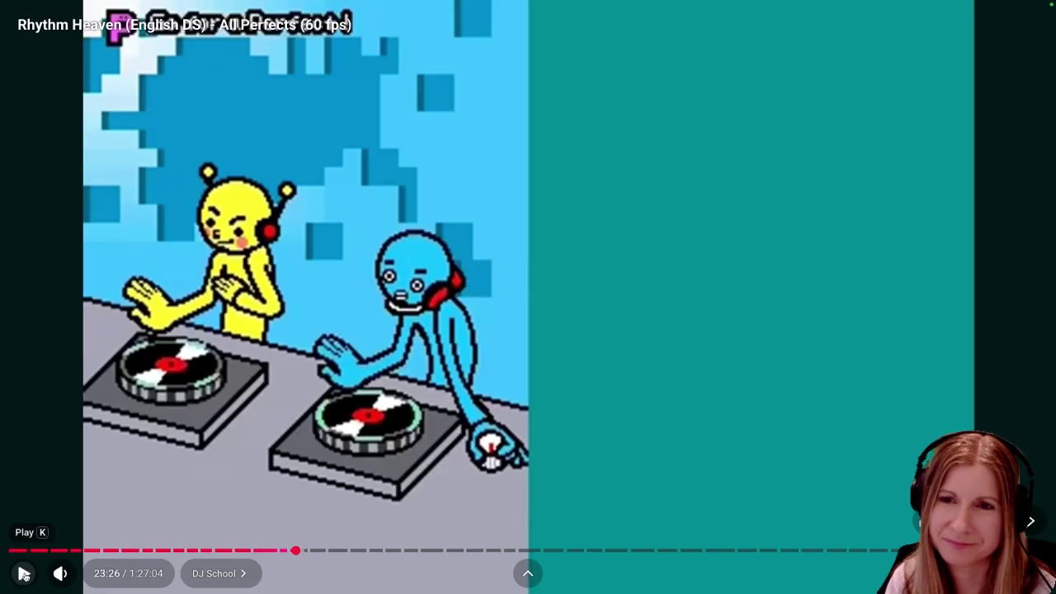
pyautogui.click(23, 575)
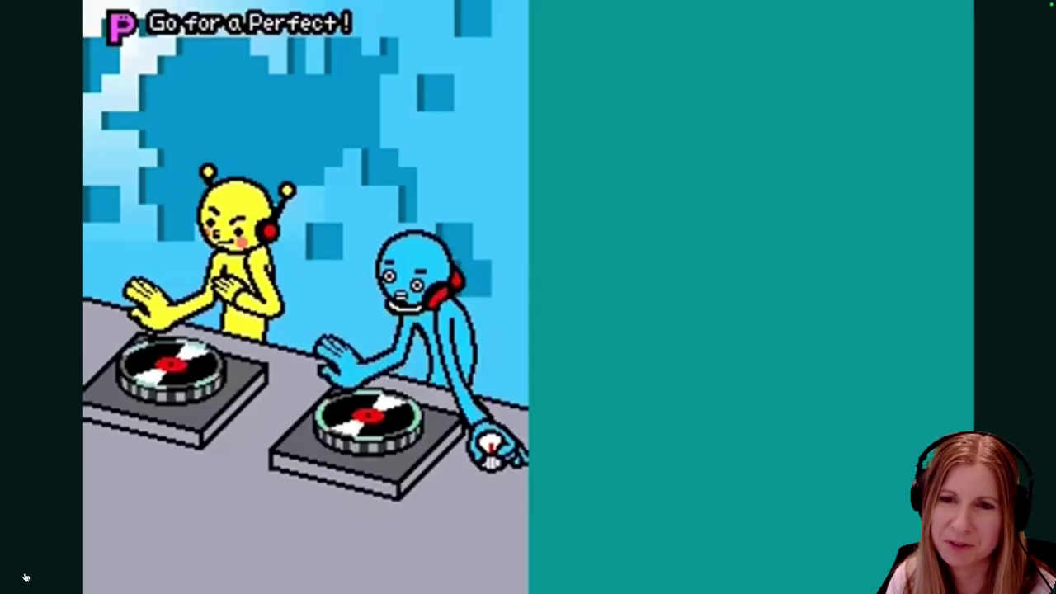
pyautogui.moveTo(549, 532)
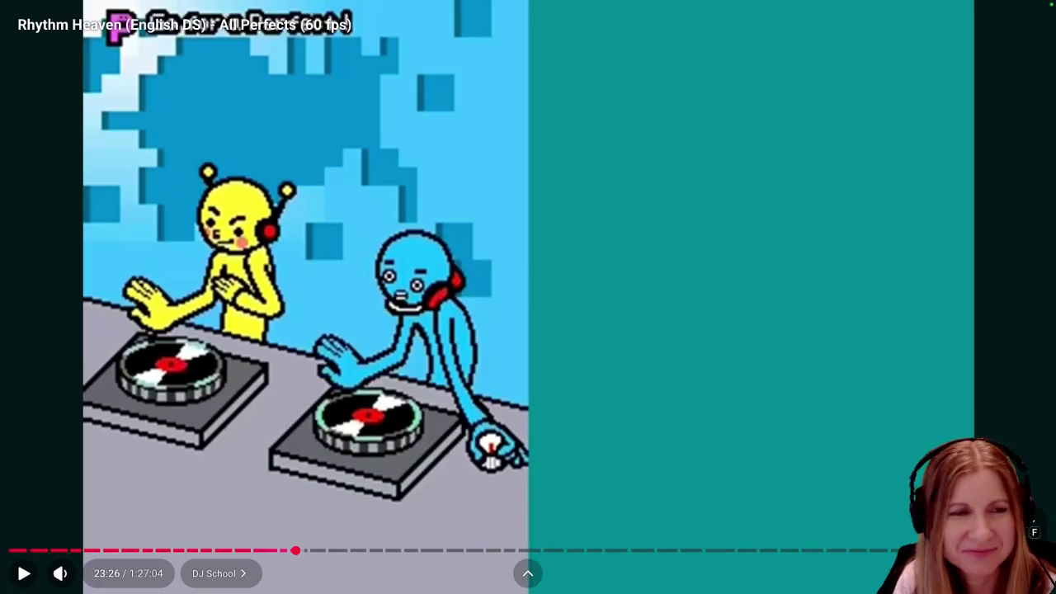
pyautogui.press('Escape')
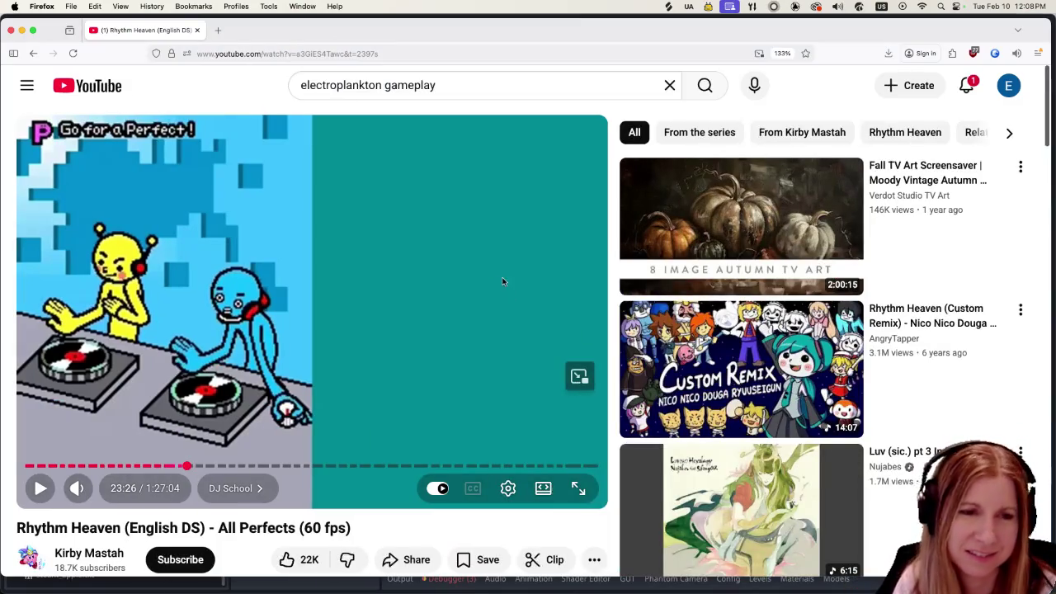
pyautogui.press('super+Tab')
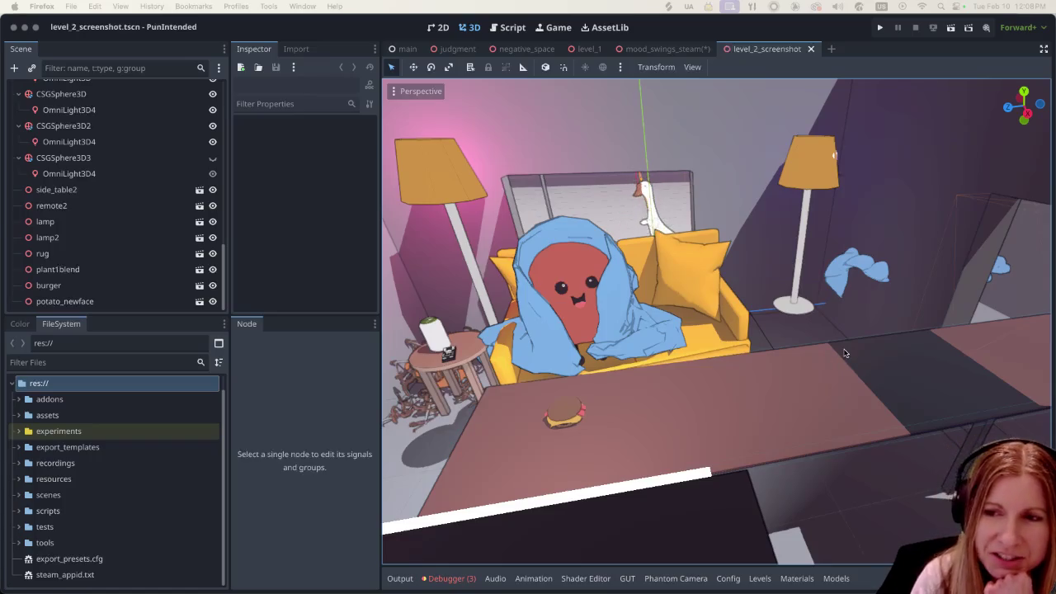
pyautogui.scroll(-5, 825, 363)
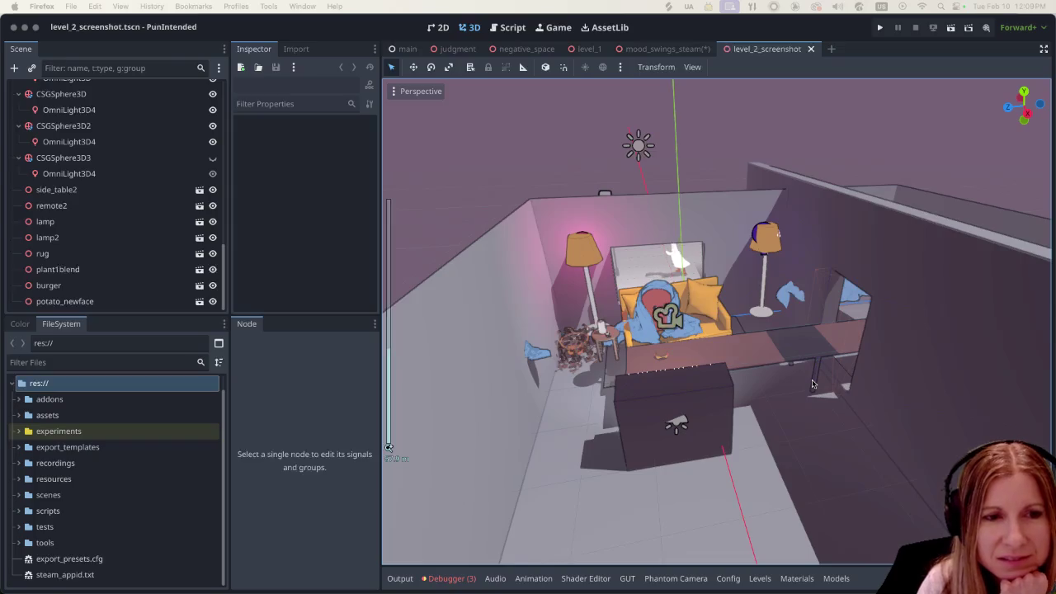
pyautogui.scroll(5, 812, 384)
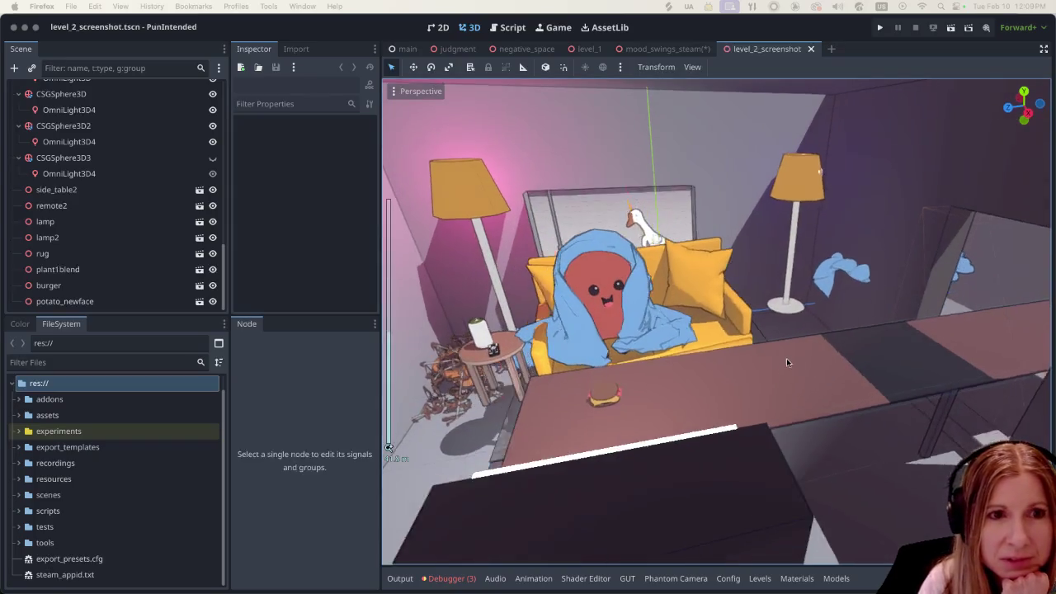
pyautogui.scroll(2, 786, 358)
pyautogui.scroll(-3, 770, 349)
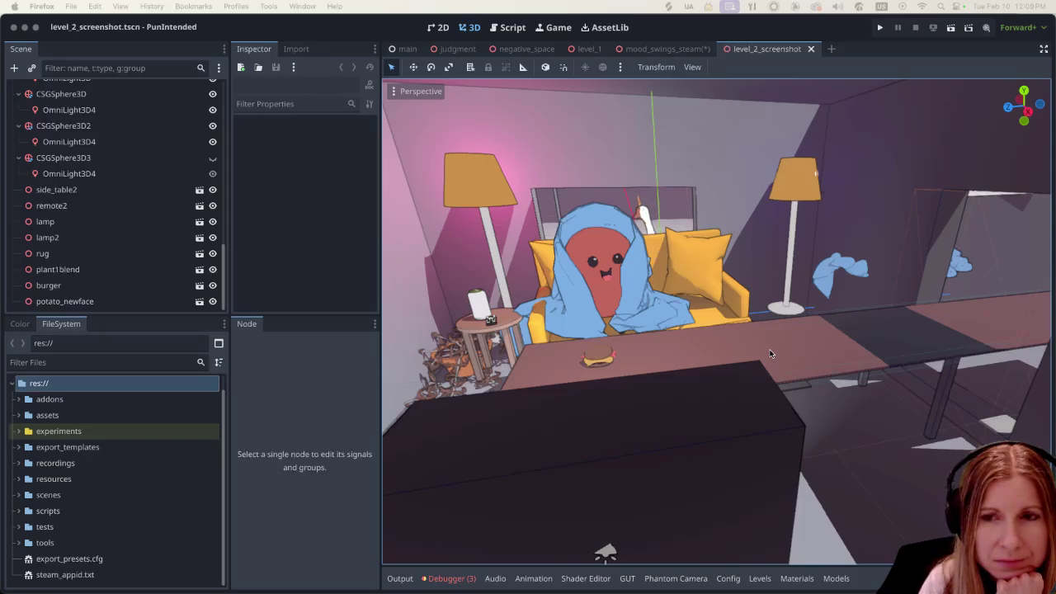
pyautogui.scroll(-5, 784, 346)
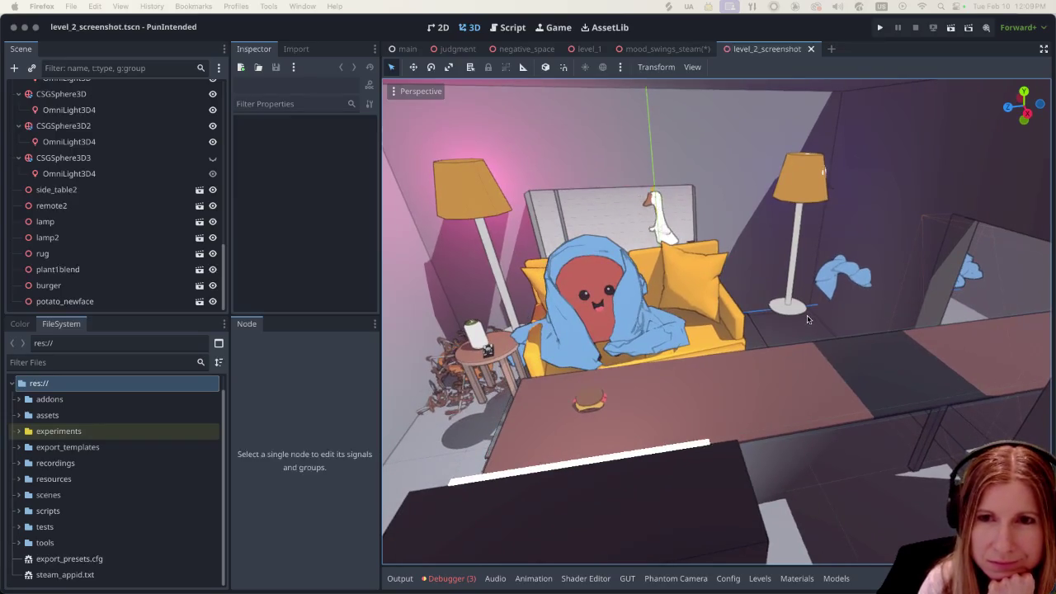
pyautogui.scroll(4, 777, 345)
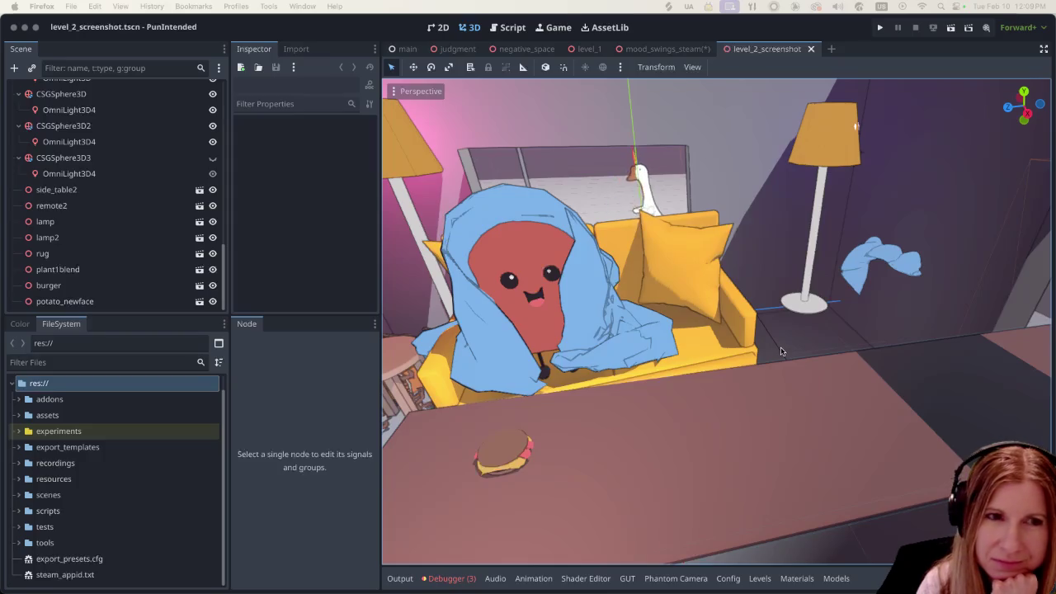
pyautogui.scroll(2, 787, 347)
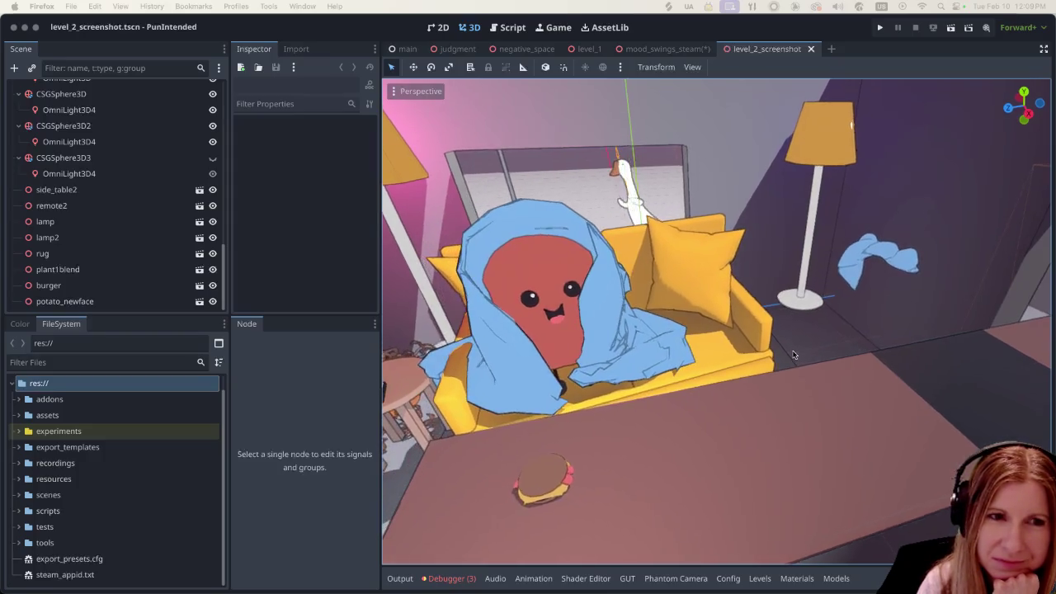
pyautogui.scroll(-5, 790, 354)
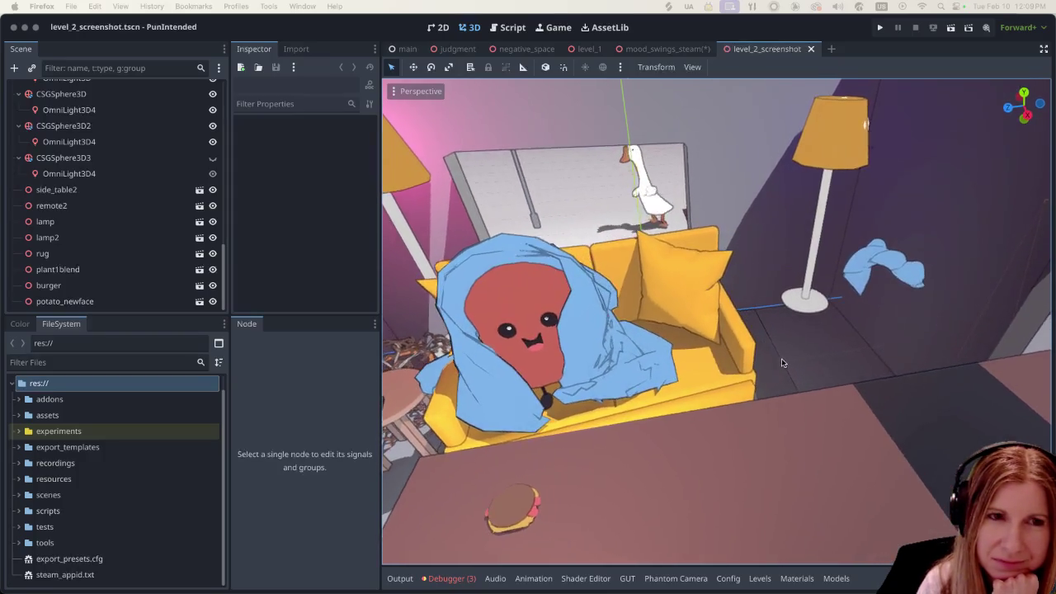
pyautogui.scroll(-2, 793, 341)
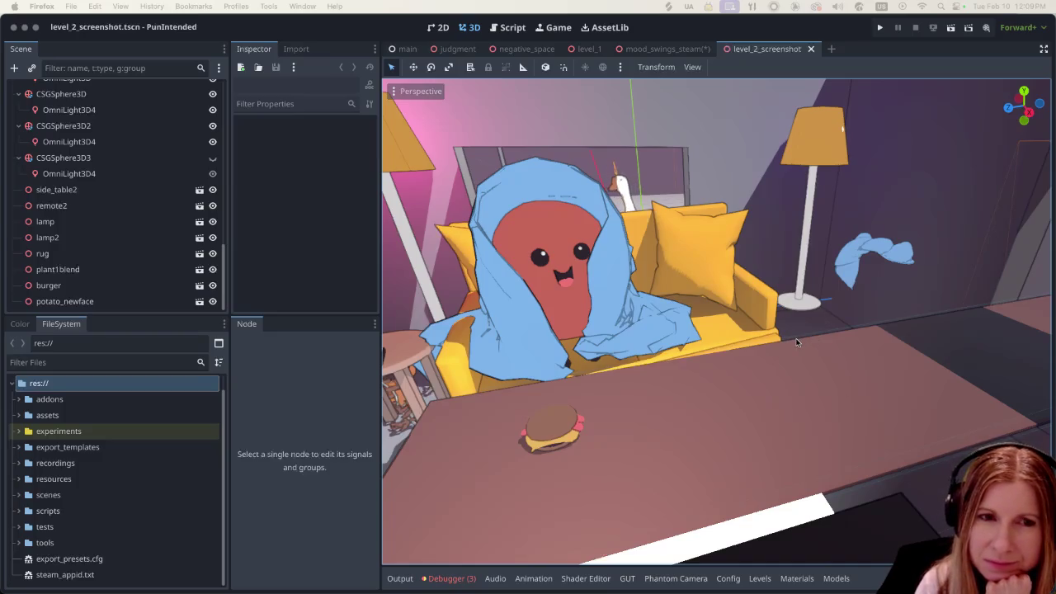
pyautogui.scroll(-4, 788, 340)
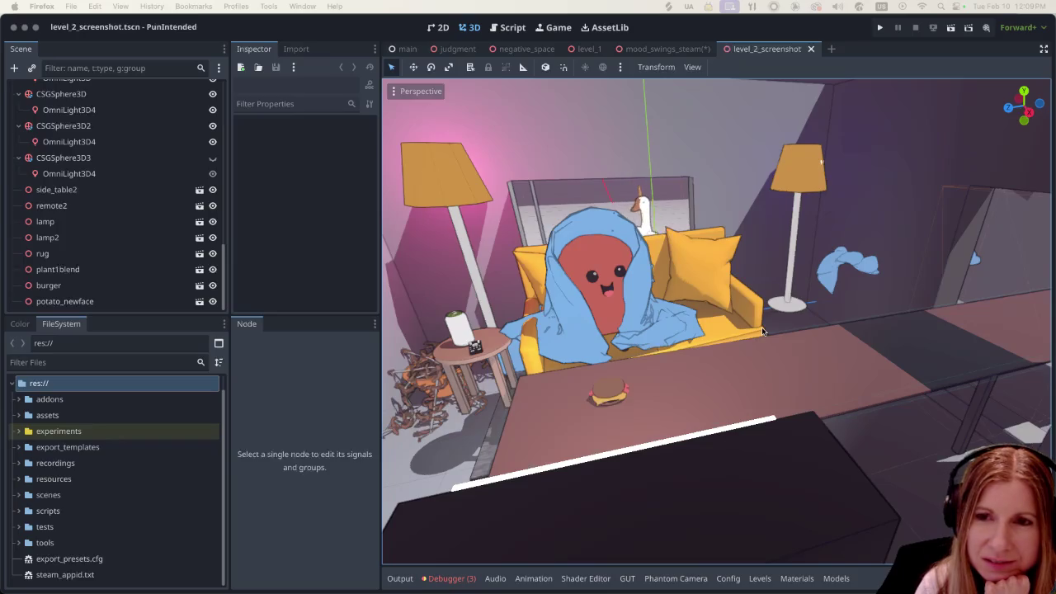
pyautogui.scroll(2, 782, 323)
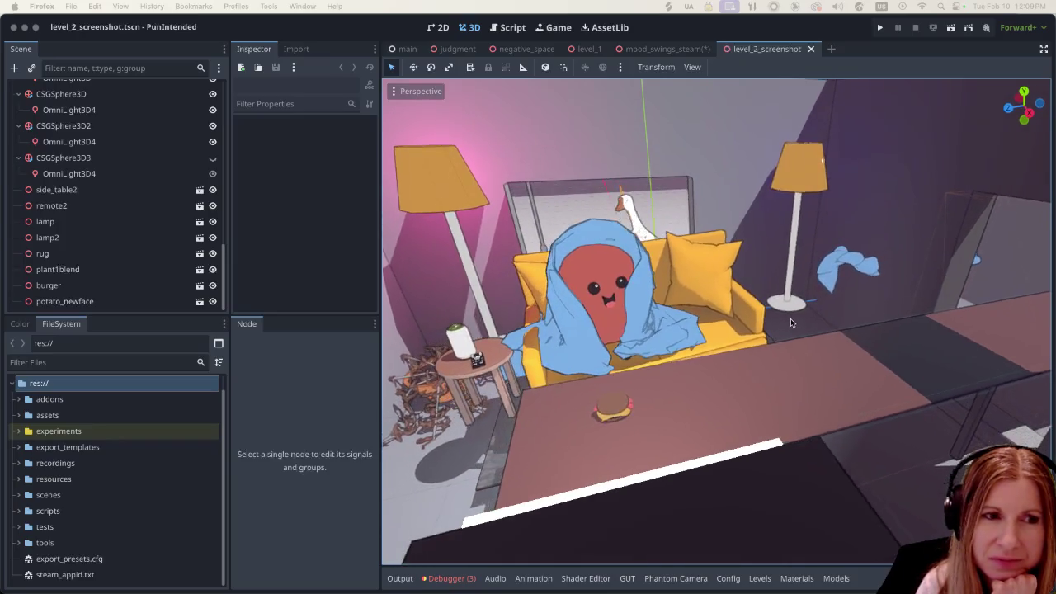
pyautogui.scroll(2, 797, 320)
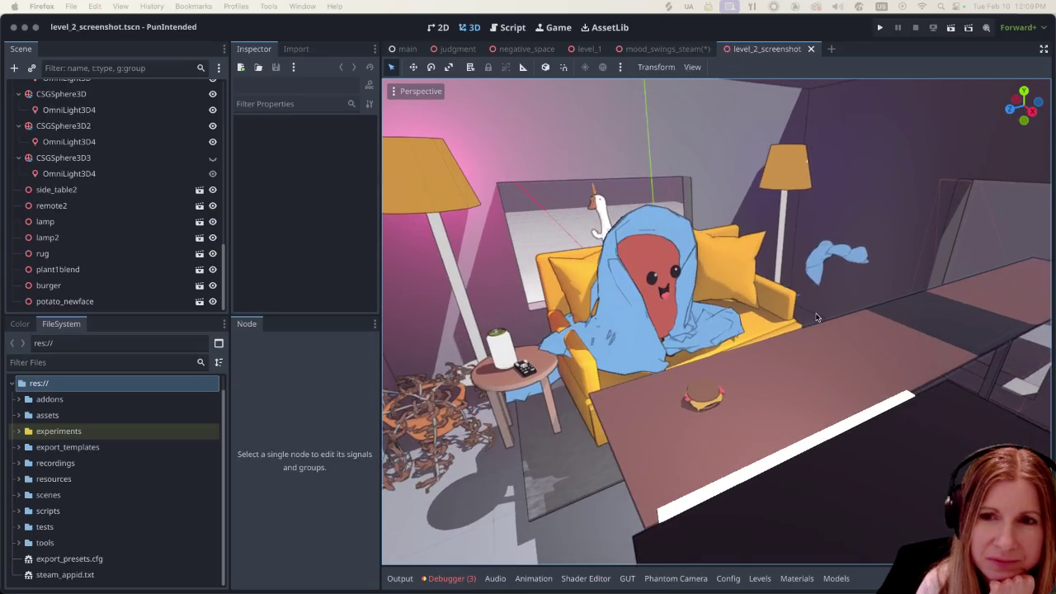
pyautogui.hscroll(5, 808, 318)
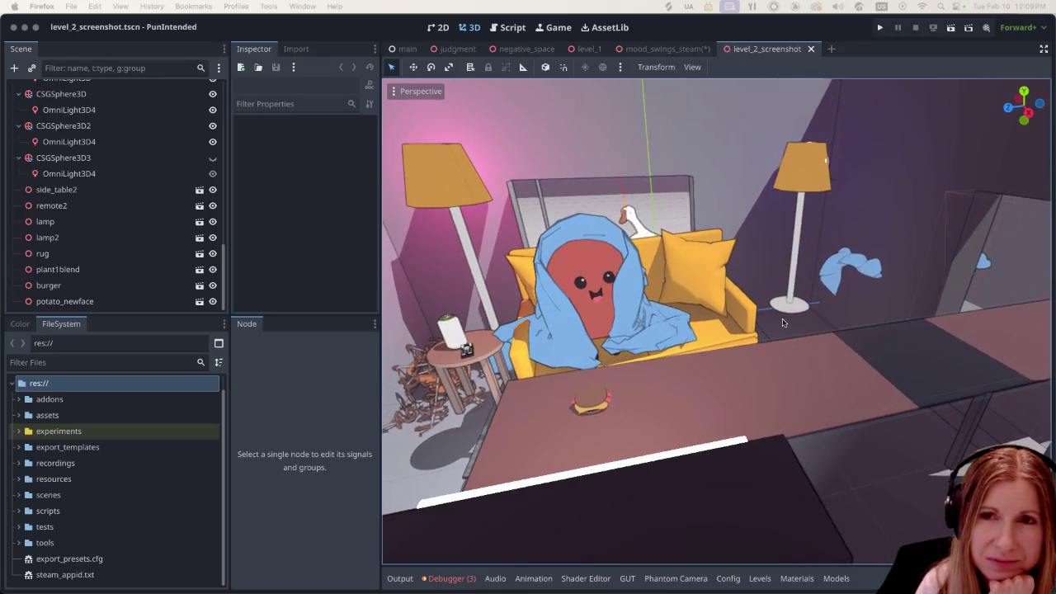
pyautogui.hscroll(10, 822, 311)
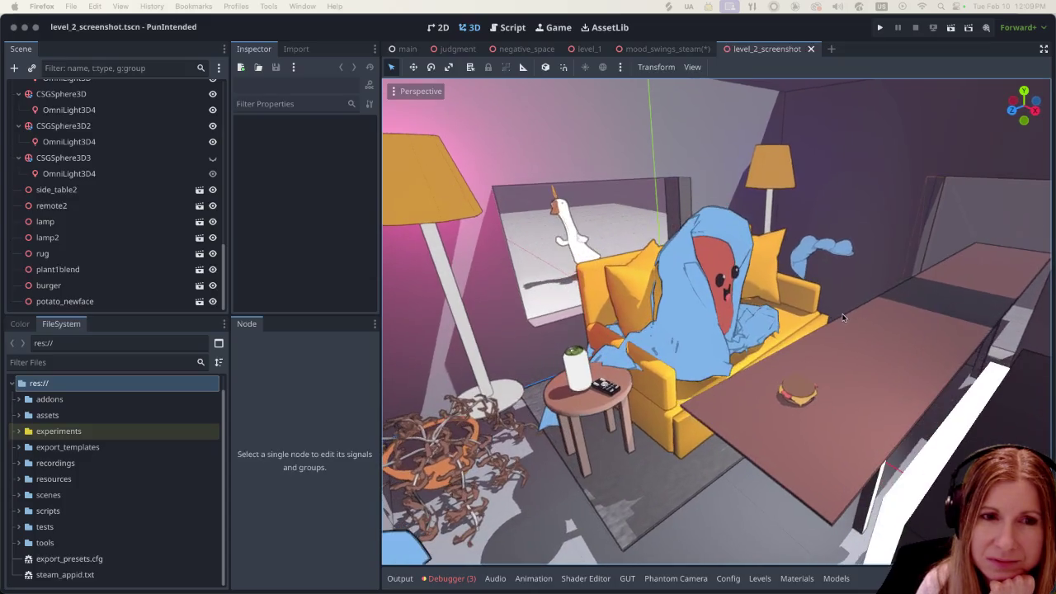
pyautogui.hscroll(-8, 841, 315)
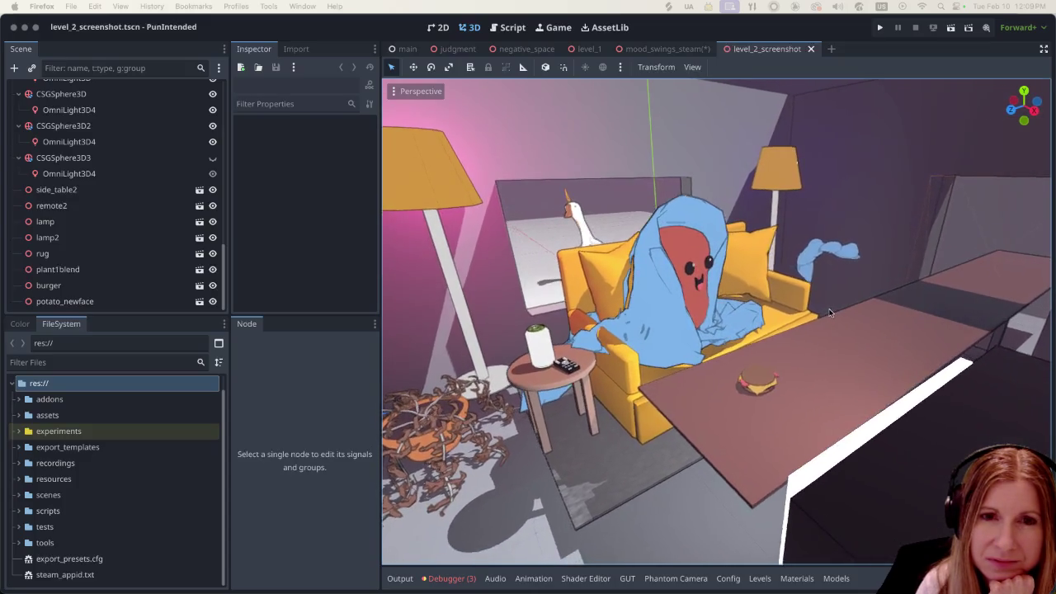
pyautogui.hscroll(-6, 813, 309)
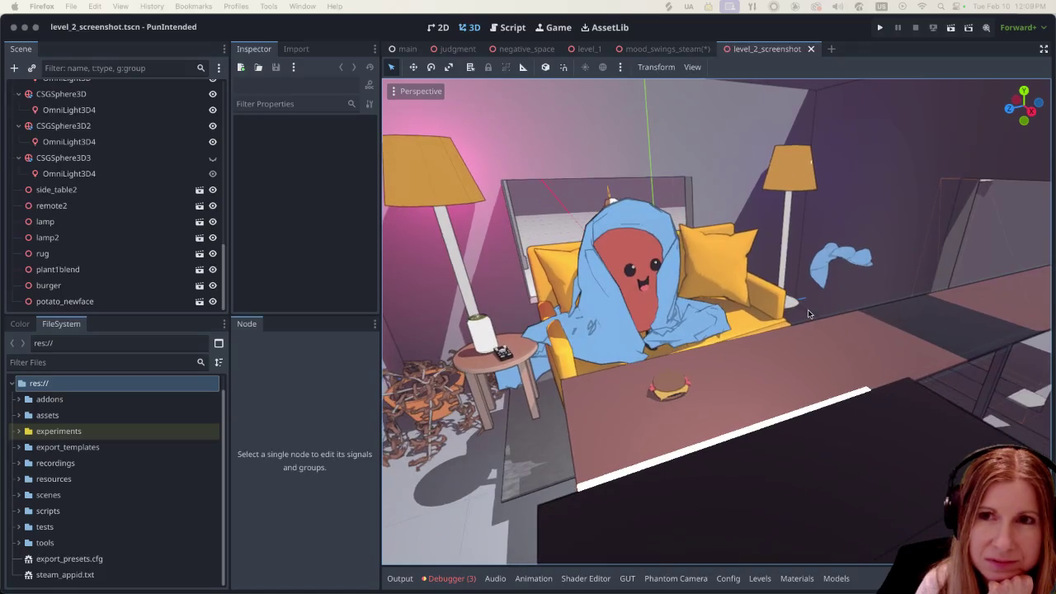
pyautogui.scroll(-5, 800, 316)
pyautogui.scroll(3, 809, 312)
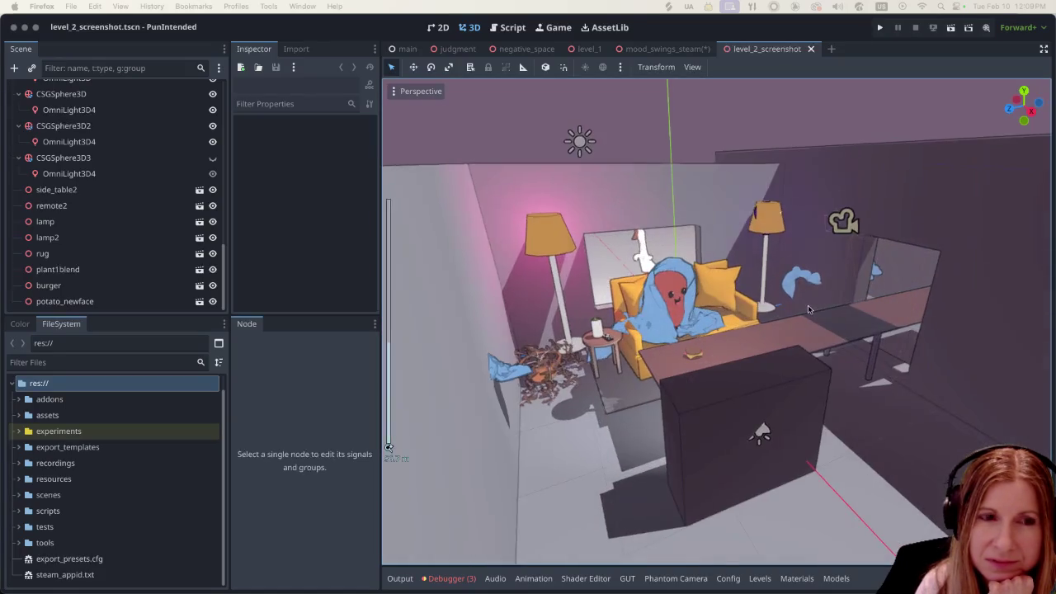
pyautogui.scroll(5, 826, 304)
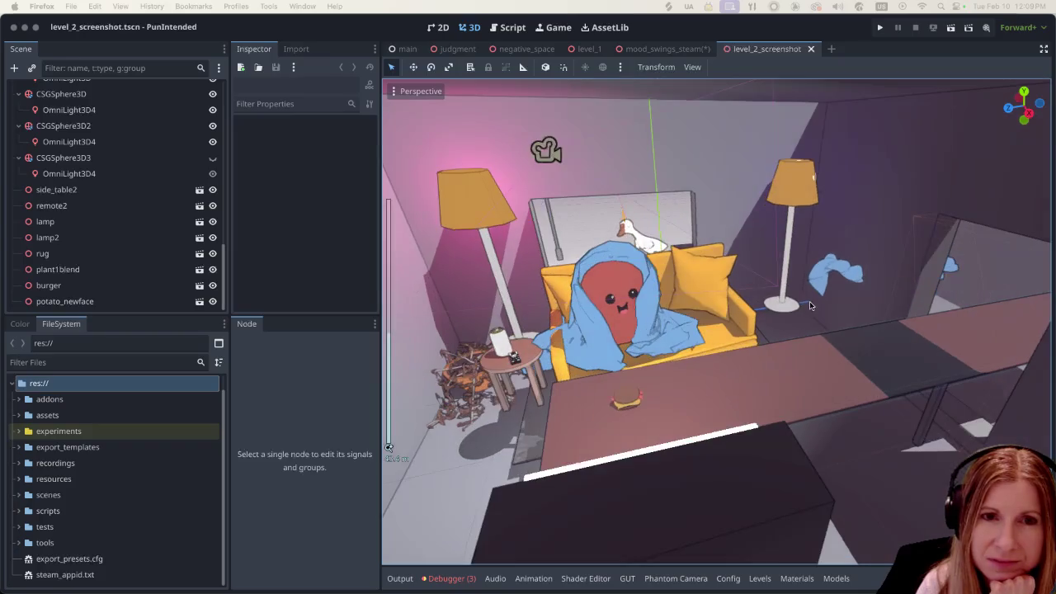
pyautogui.moveTo(691, 51)
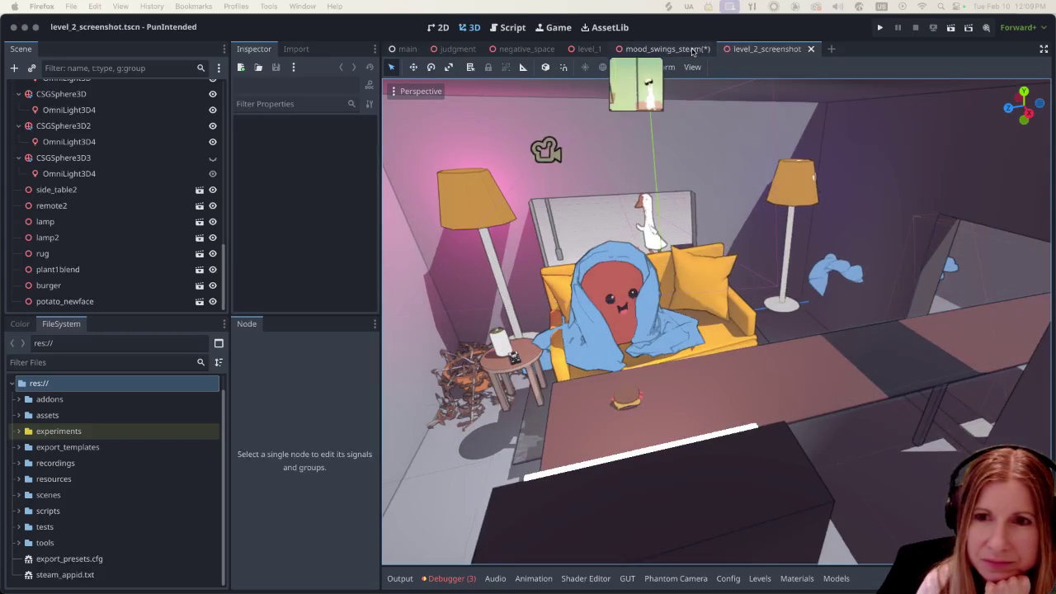